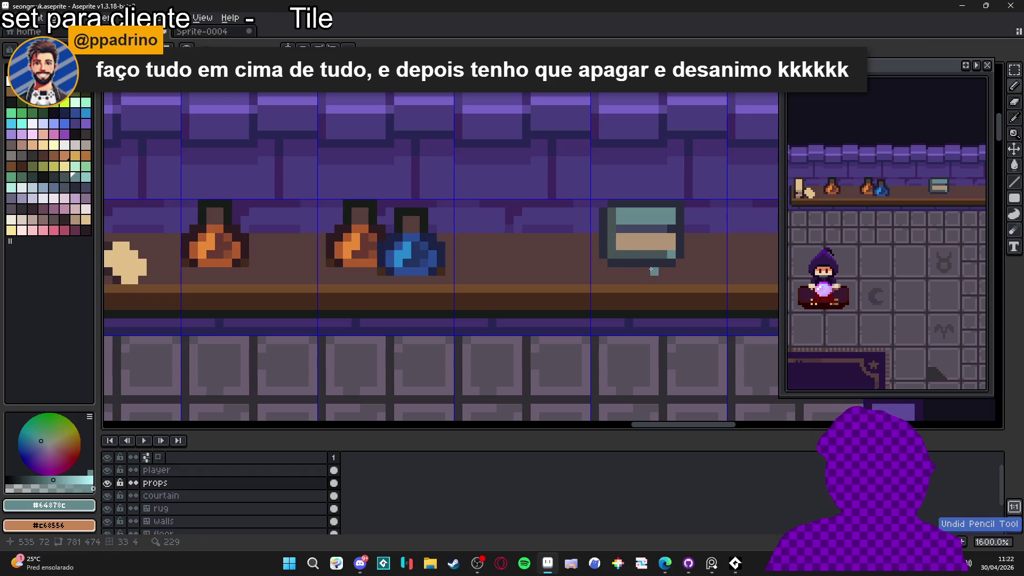
- Eyedrop the grey book's dark border so the foreground colour becomes #282C3C
{"action": "left_click", "coordinate": [680, 262], "text": "alt"}
{"action": "scroll", "coordinate": [663, 260], "scroll_direction": "down", "scroll_amount": 3}
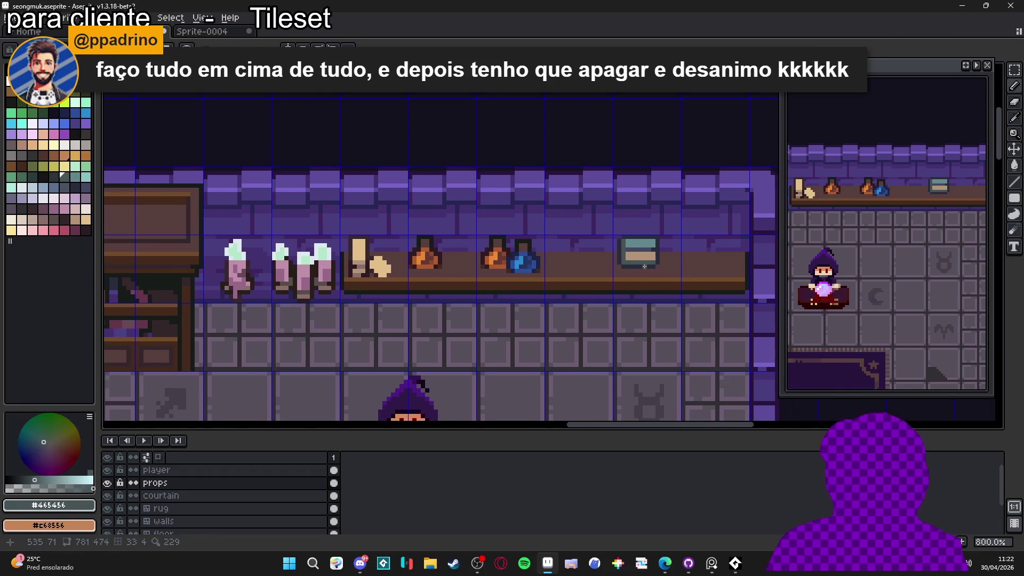
{"action": "scroll", "coordinate": [662, 251], "scroll_direction": "down", "scroll_amount": 1}
{"action": "scroll", "coordinate": [659, 234], "scroll_direction": "up", "scroll_amount": 2}
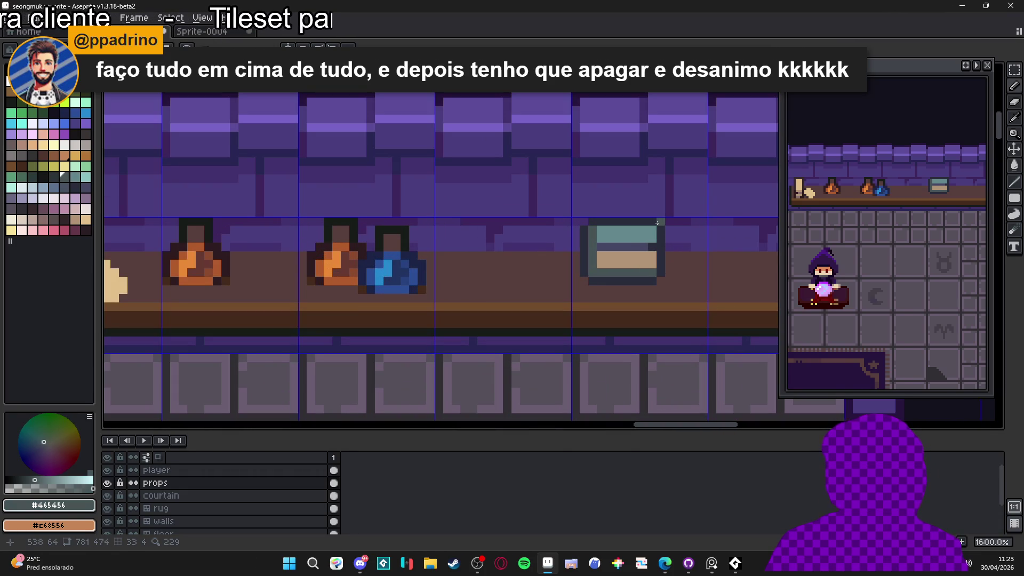
{"action": "left_click", "coordinate": [662, 260], "text": "alt"}
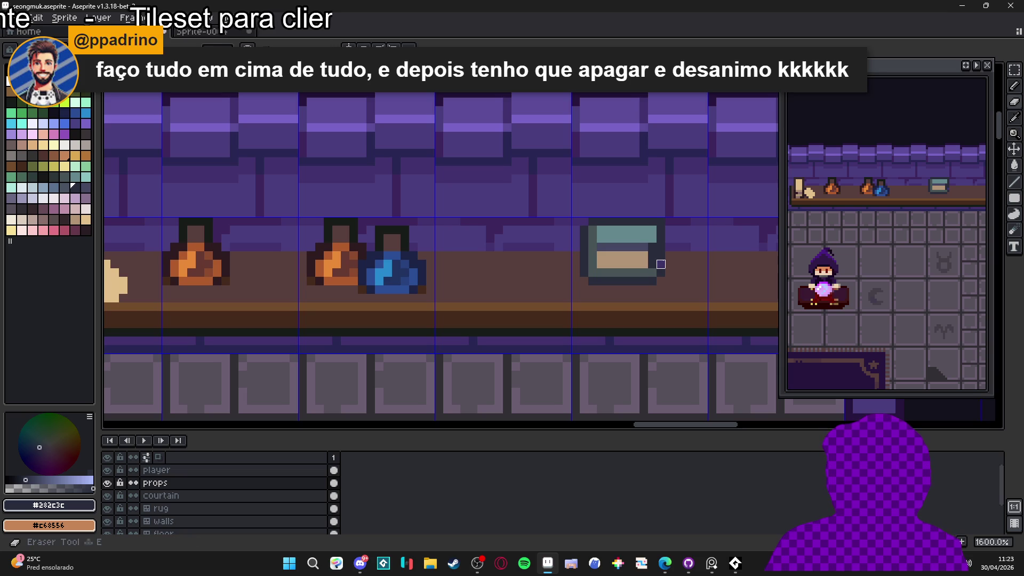
{"action": "scroll", "coordinate": [662, 267], "scroll_direction": "down", "scroll_amount": 1}
{"action": "scroll", "coordinate": [661, 273], "scroll_direction": "up", "scroll_amount": 1}
{"action": "scroll", "coordinate": [662, 277], "scroll_direction": "down", "scroll_amount": 4}
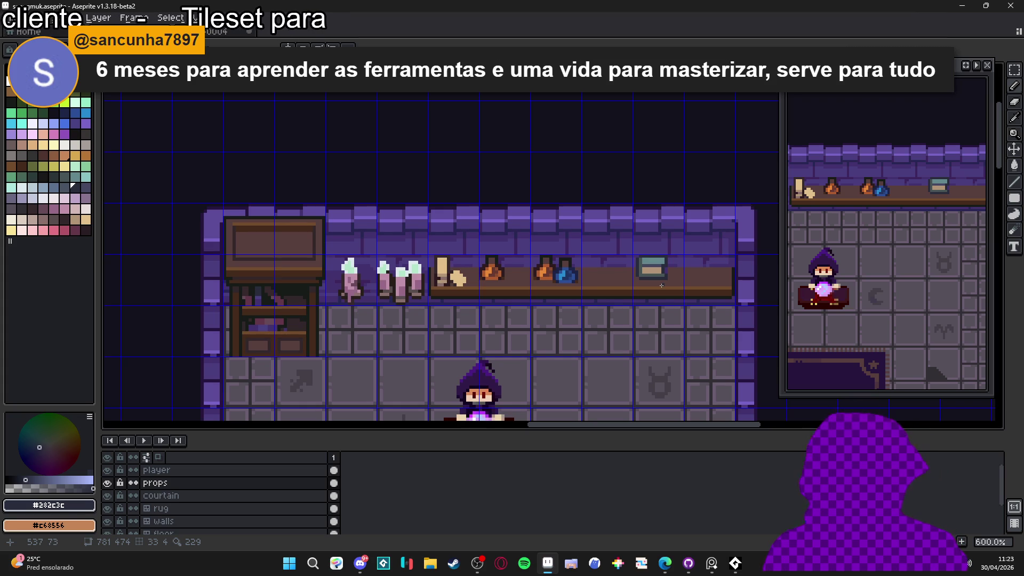
{"action": "scroll", "coordinate": [662, 286], "scroll_direction": "up", "scroll_amount": 4}
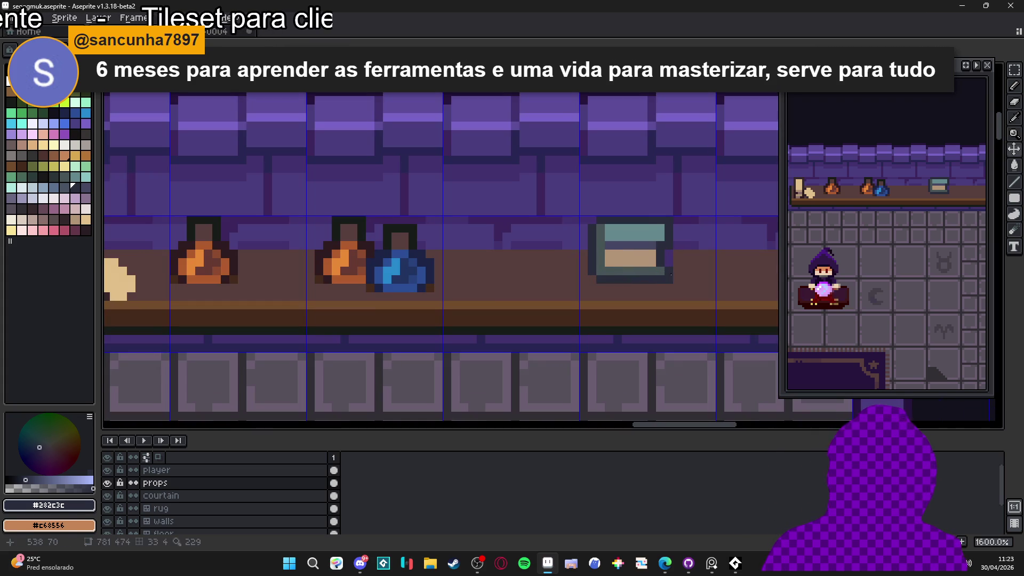
- Marquee-select the grey book, move it lower on the shelf, and deselect
{"action": "mouse_move", "coordinate": [670, 285]}
{"action": "left_mouse_down"}
{"action": "mouse_move", "coordinate": [666, 216]}
{"action": "mouse_move", "coordinate": [593, 213]}
{"action": "left_mouse_up"}
{"action": "scroll", "coordinate": [594, 258], "scroll_direction": "up", "scroll_amount": 1}
{"action": "scroll", "coordinate": [584, 261], "scroll_direction": "up", "scroll_amount": 1}
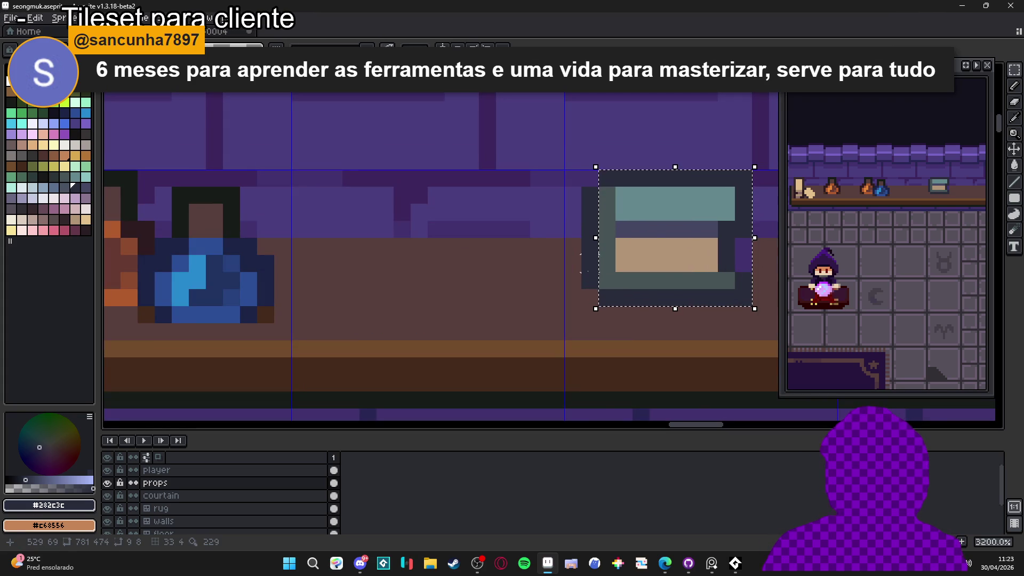
{"action": "scroll", "coordinate": [642, 228], "scroll_direction": "down", "scroll_amount": 3}
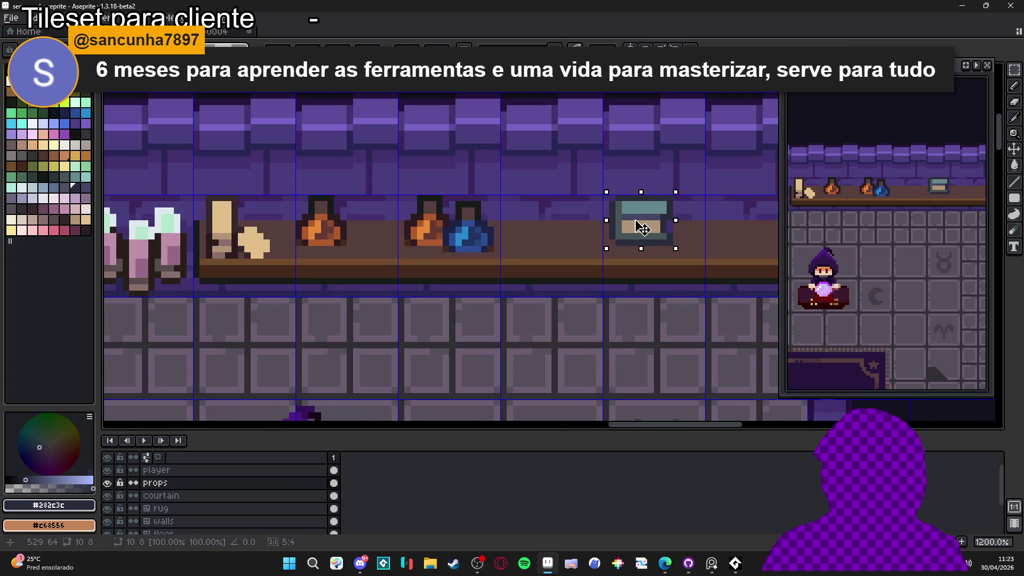
{"action": "left_click_drag", "start_coordinate": [642, 228], "coordinate": [642, 241]}
{"action": "key", "text": "ctrl+d"}
- Switch to the Pencil and sample the shelf's brown and the bottles' dark brown
{"action": "key", "text": "b"}
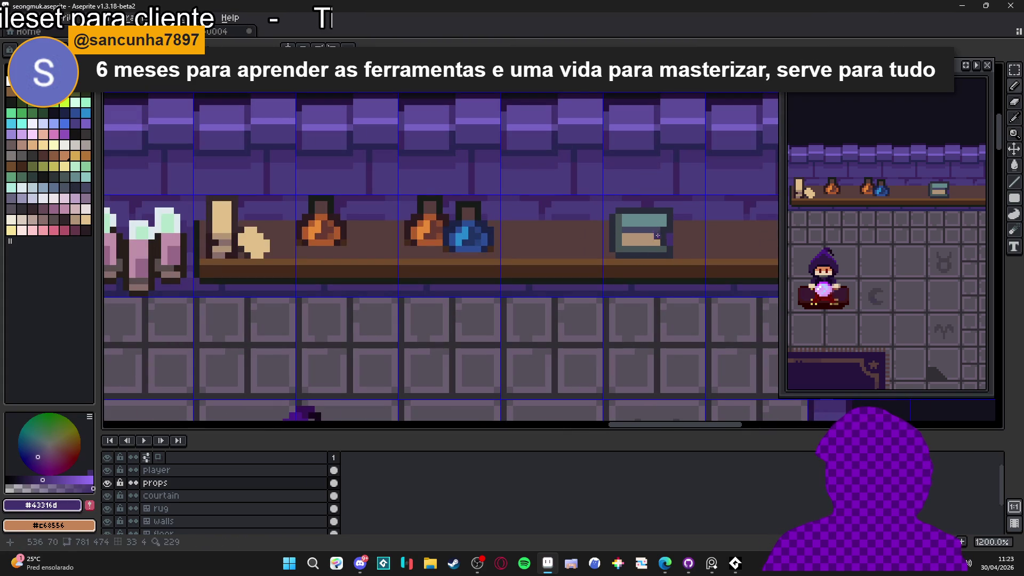
{"action": "left_click", "coordinate": [680, 237], "text": "alt"}
{"action": "left_click", "coordinate": [673, 238], "text": "alt"}
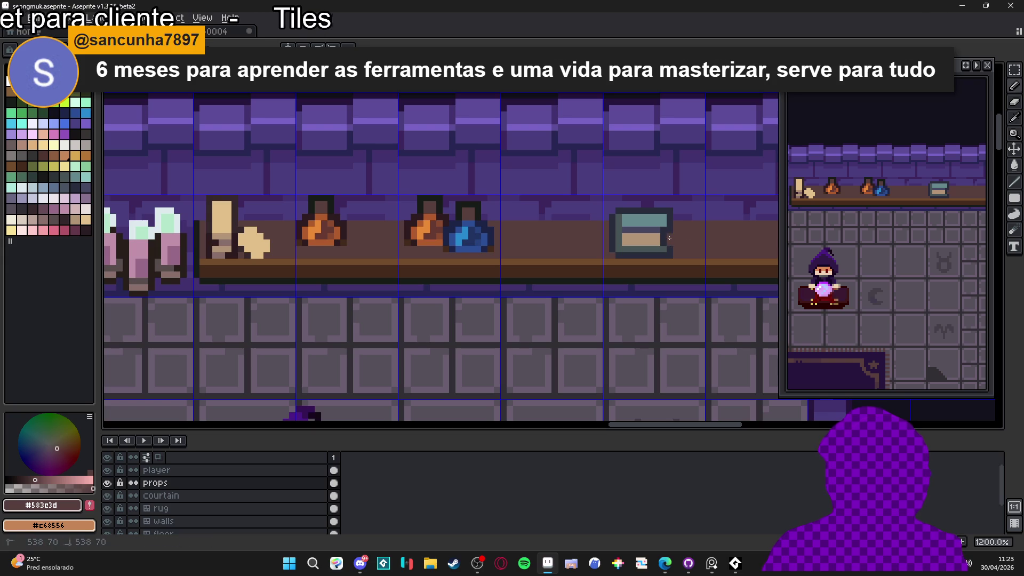
{"action": "scroll", "coordinate": [666, 247], "scroll_direction": "up", "scroll_amount": 1}
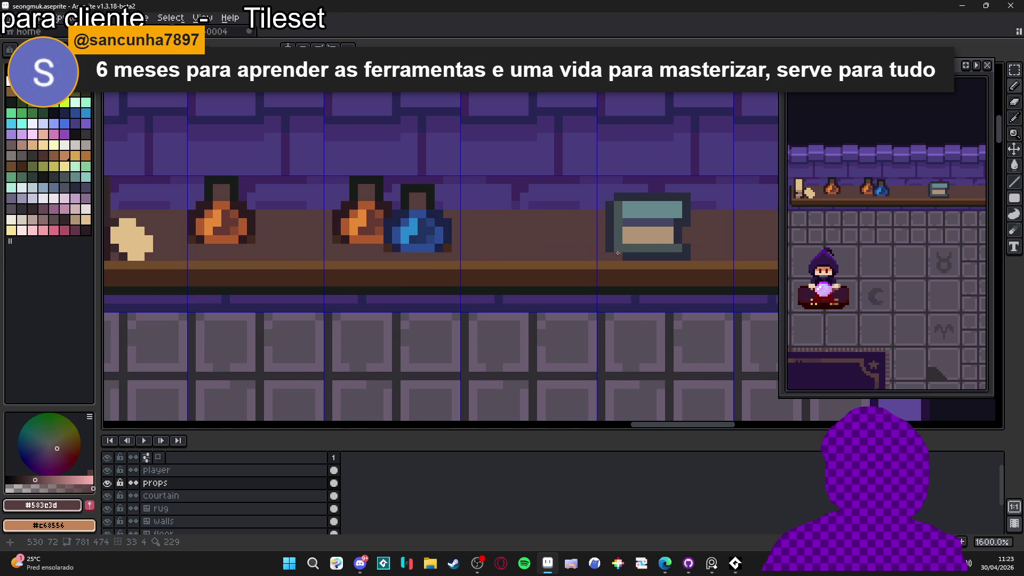
{"action": "left_click", "coordinate": [397, 249], "text": "alt"}
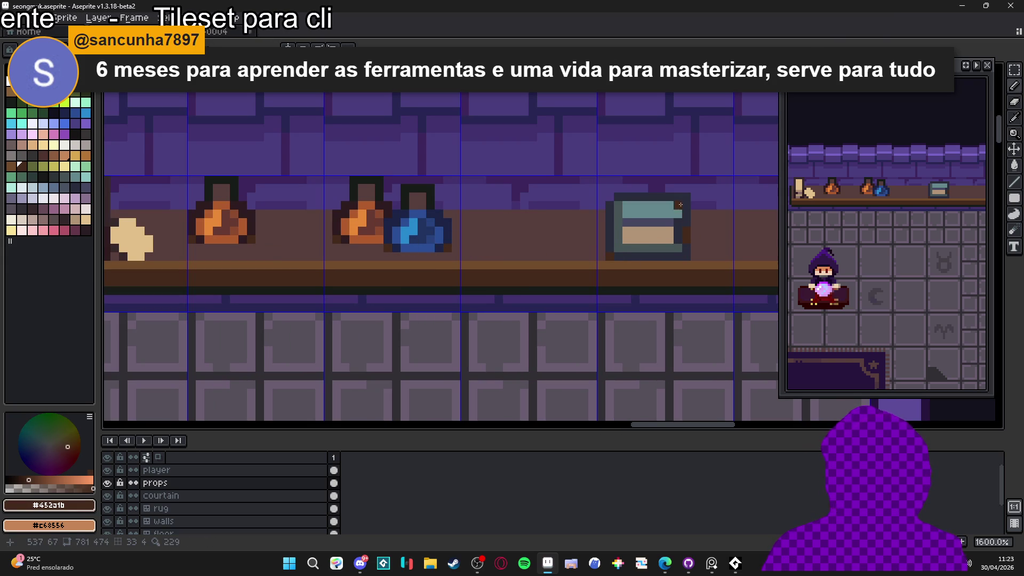
- Select the book's top part, shift it down one pixel, and deselect
{"action": "key", "text": "m"}
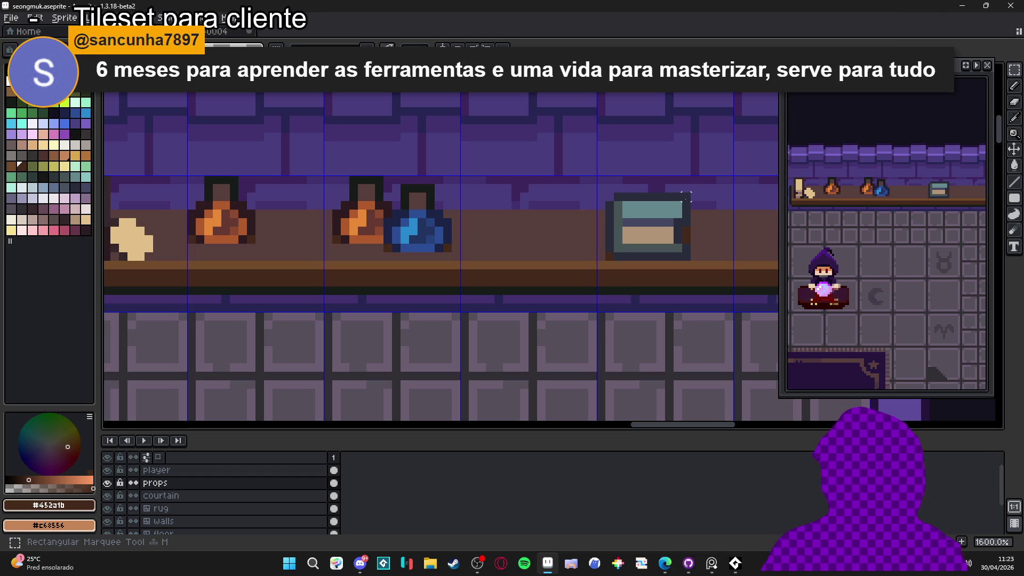
{"action": "left_click_drag", "start_coordinate": [684, 192], "coordinate": [612, 228]}
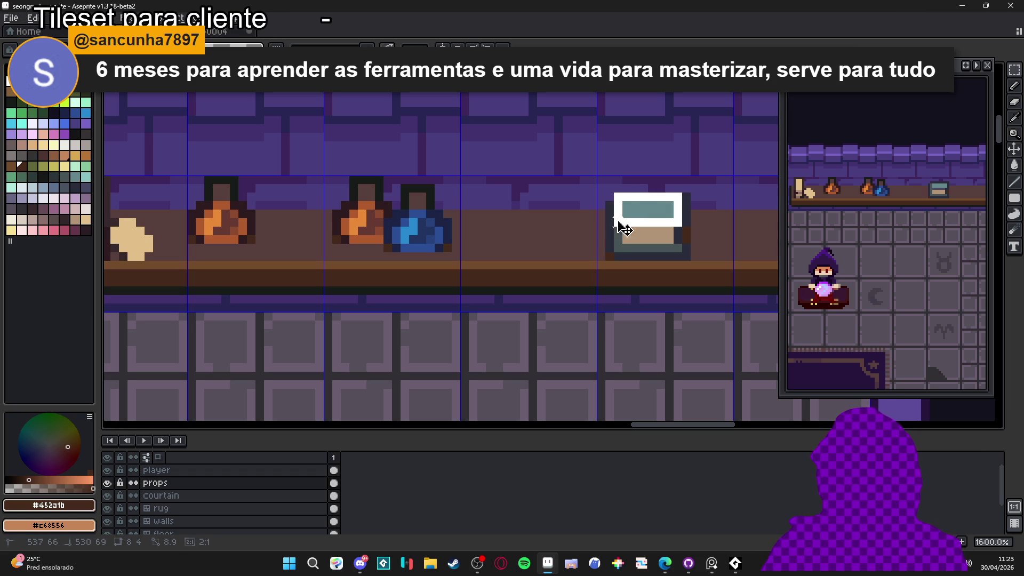
{"action": "scroll", "coordinate": [684, 220], "scroll_direction": "up", "scroll_amount": 3}
{"action": "scroll", "coordinate": [617, 210], "scroll_direction": "up", "scroll_amount": 1}
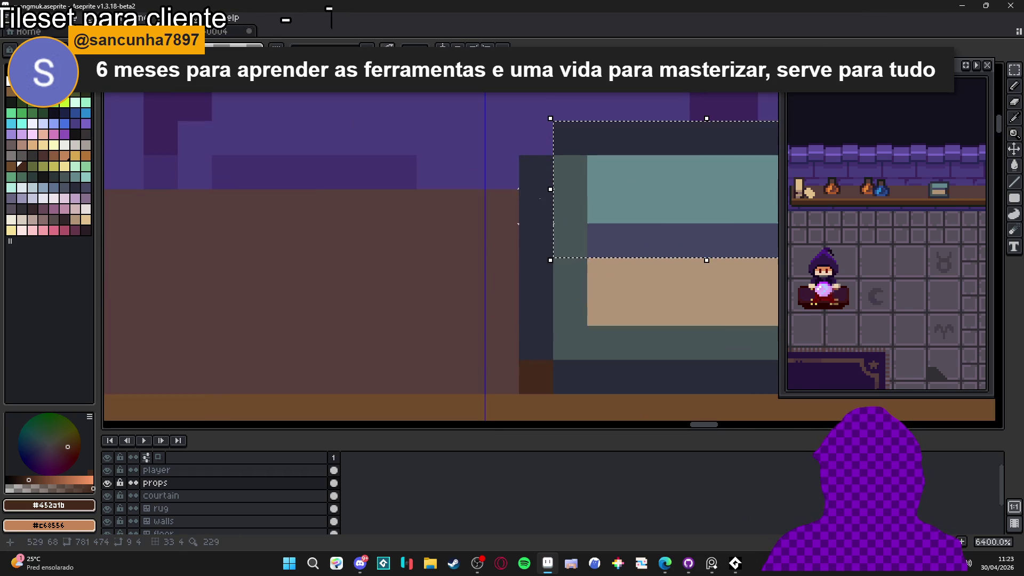
{"action": "scroll", "coordinate": [587, 229], "scroll_direction": "down", "scroll_amount": 5}
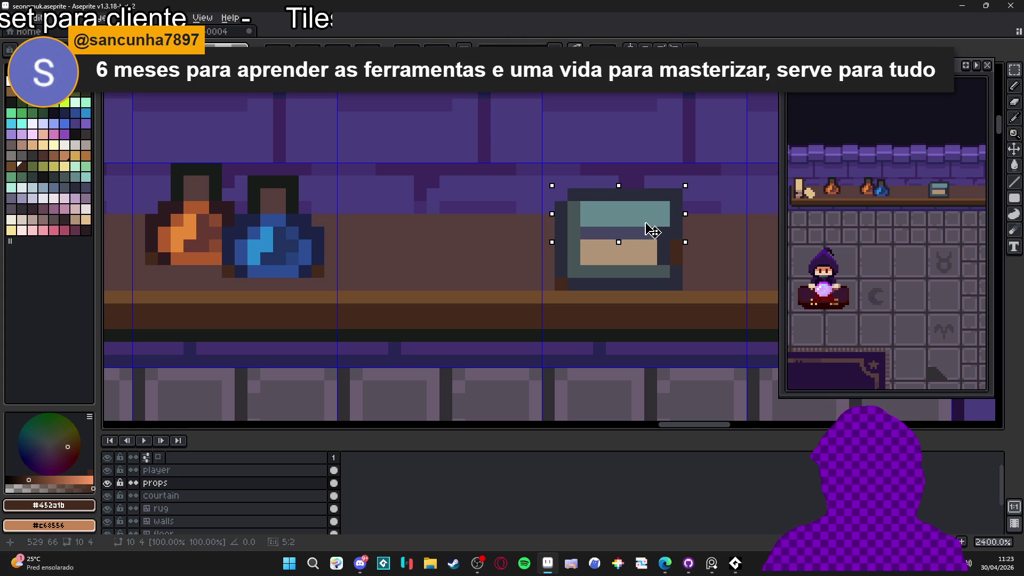
{"action": "left_click_drag", "start_coordinate": [645, 225], "coordinate": [651, 229]}
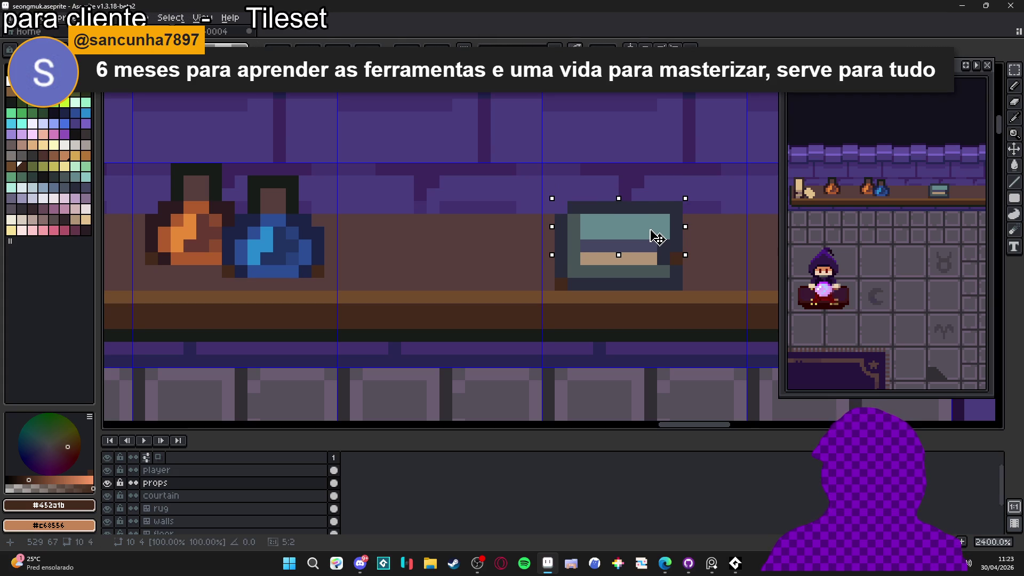
{"action": "key", "text": "ctrl+d"}
{"action": "scroll", "coordinate": [657, 229], "scroll_direction": "down", "scroll_amount": 3}
{"action": "scroll", "coordinate": [657, 218], "scroll_direction": "up", "scroll_amount": 2}
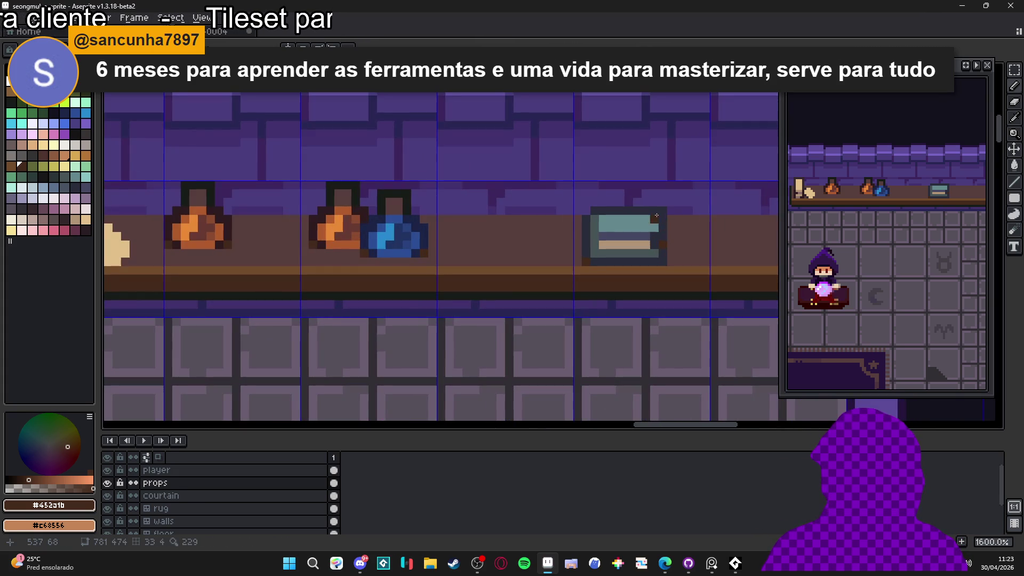
- Select the book's top half and lift it about four pixels to form a second book
{"action": "mouse_move", "coordinate": [660, 212]}
{"action": "left_mouse_down"}
{"action": "mouse_move", "coordinate": [629, 251]}
{"action": "mouse_move", "coordinate": [591, 264]}
{"action": "left_mouse_up"}
{"action": "scroll", "coordinate": [590, 252], "scroll_direction": "up", "scroll_amount": 1}
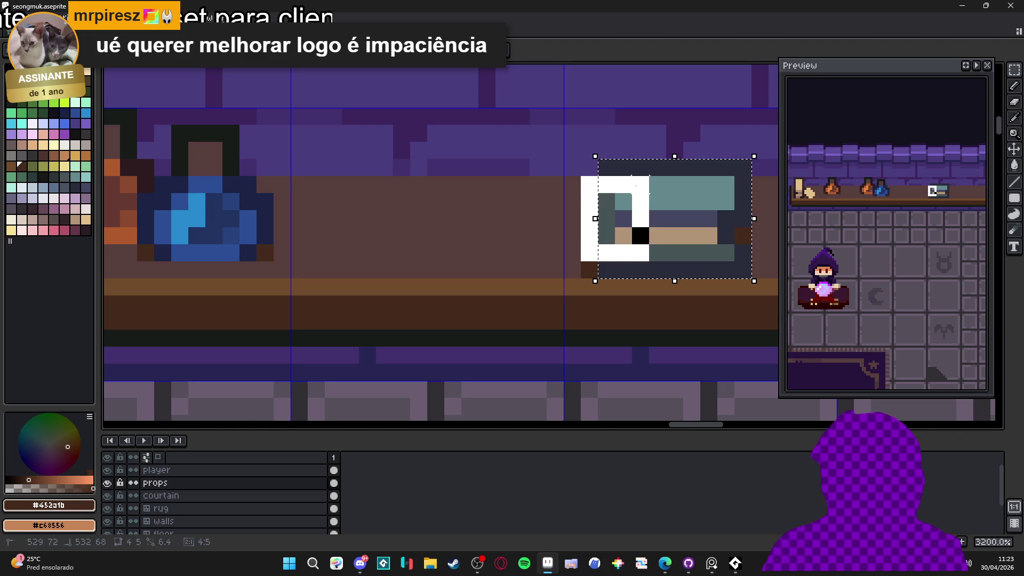
{"action": "scroll", "coordinate": [652, 212], "scroll_direction": "down", "scroll_amount": 2}
{"action": "left_click_drag", "start_coordinate": [652, 211], "coordinate": [655, 183]}
{"action": "key", "text": "b"}
{"action": "key", "text": "ctrl+z"}
{"action": "key", "text": "ctrl+y"}
{"action": "key", "text": "ctrl+z"}
{"action": "key", "text": "ctrl+y"}
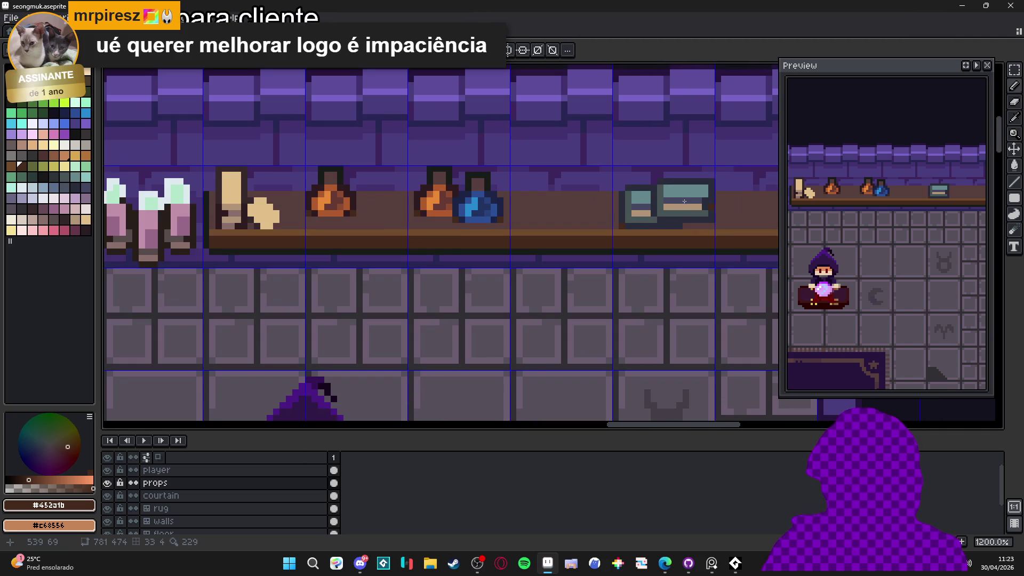
- Fine-tune the upper book's position, raising the stack one pixel on the shelf
{"action": "left_click_drag", "start_coordinate": [651, 185], "coordinate": [653, 178]}
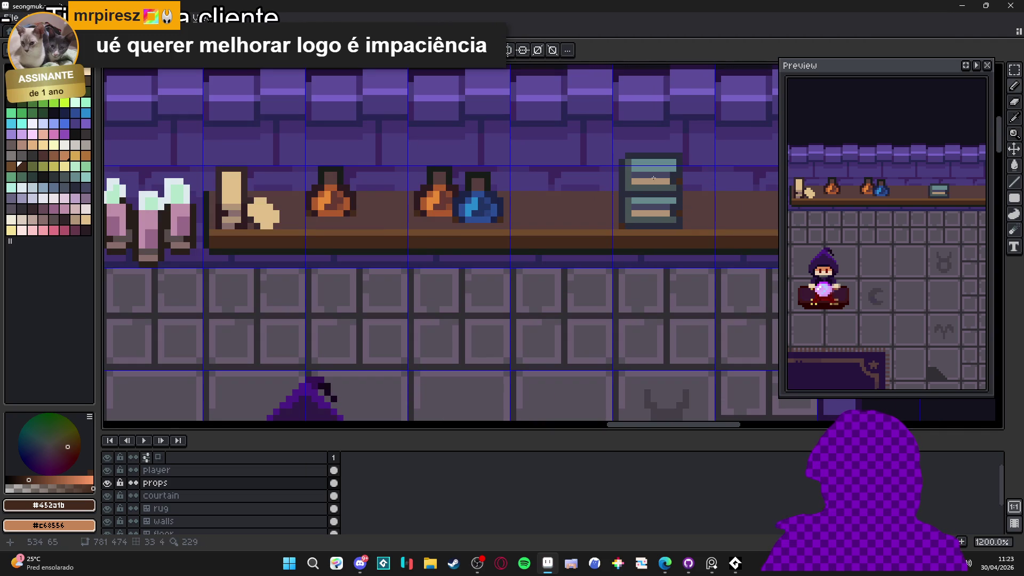
{"action": "scroll", "coordinate": [654, 177], "scroll_direction": "down", "scroll_amount": 4}
{"action": "scroll", "coordinate": [654, 177], "scroll_direction": "up", "scroll_amount": 4}
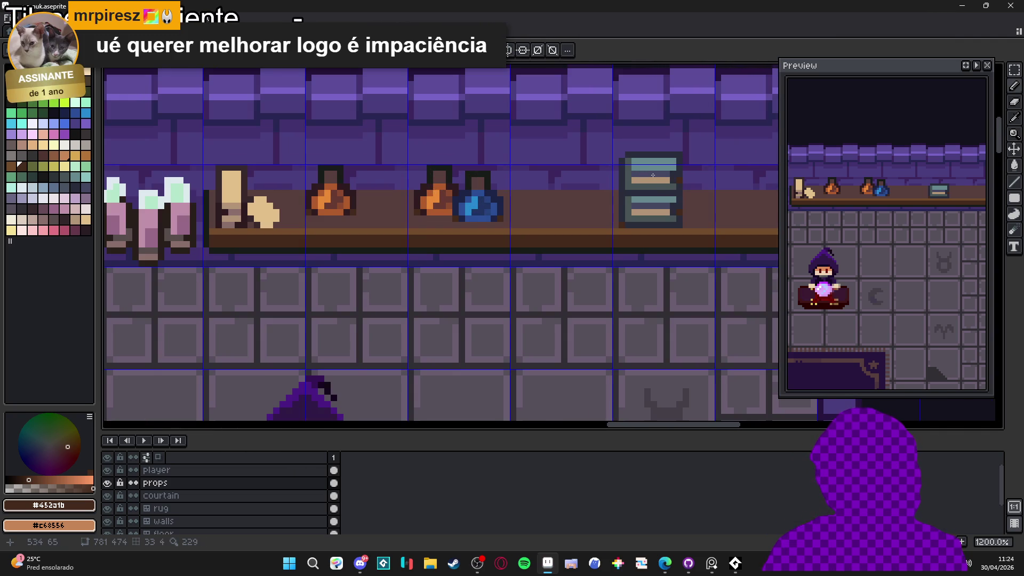
{"action": "scroll", "coordinate": [653, 175], "scroll_direction": "down", "scroll_amount": 4}
{"action": "mouse_move", "coordinate": [653, 175]}
{"action": "left_mouse_down"}
{"action": "mouse_move", "coordinate": [696, 218]}
{"action": "mouse_move", "coordinate": [685, 219]}
{"action": "left_mouse_up"}
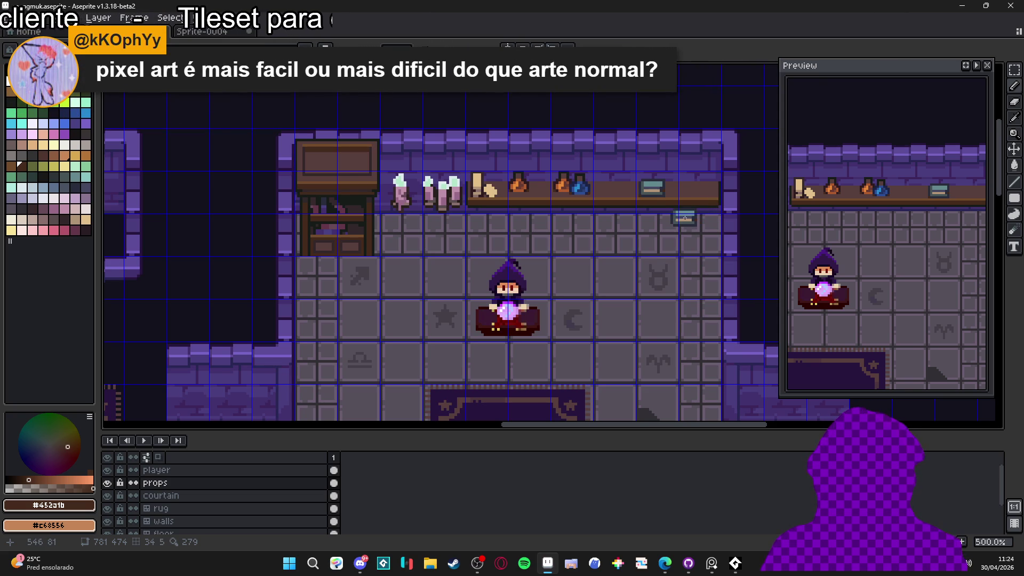
{"action": "left_click_drag", "start_coordinate": [685, 218], "coordinate": [683, 213]}
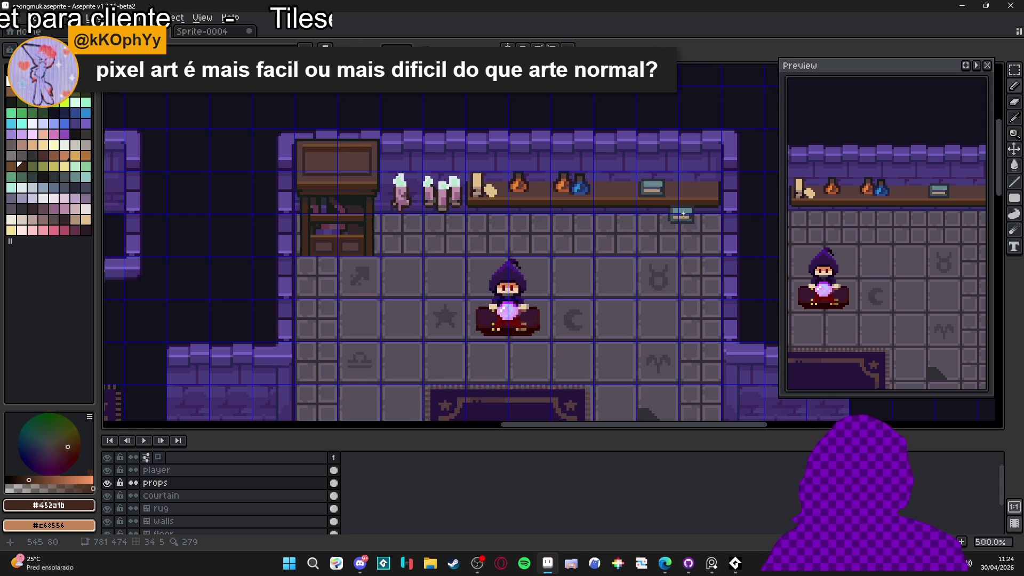
{"action": "scroll", "coordinate": [655, 188], "scroll_direction": "up", "scroll_amount": 5}
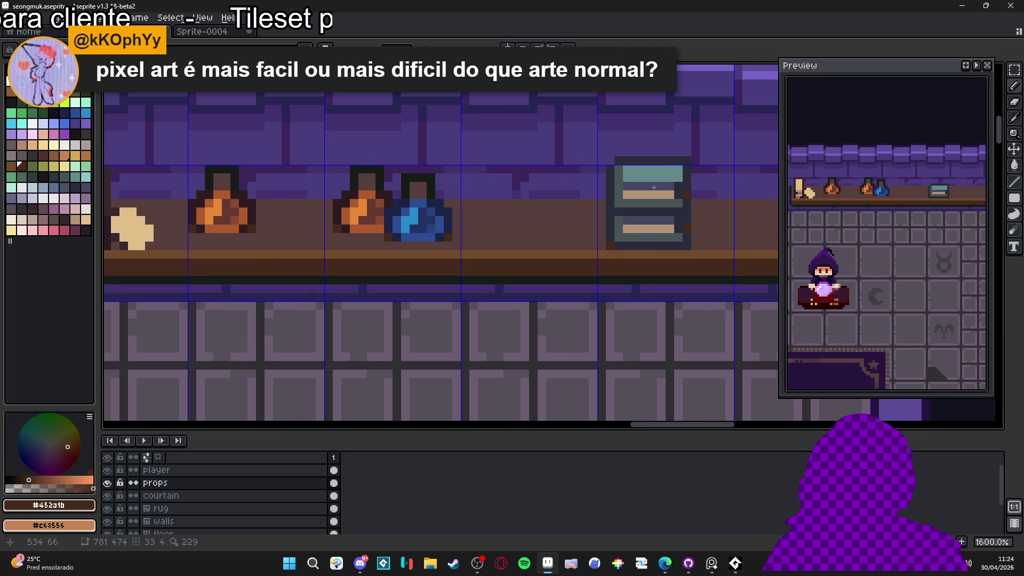
{"action": "left_click_drag", "start_coordinate": [652, 183], "coordinate": [651, 179]}
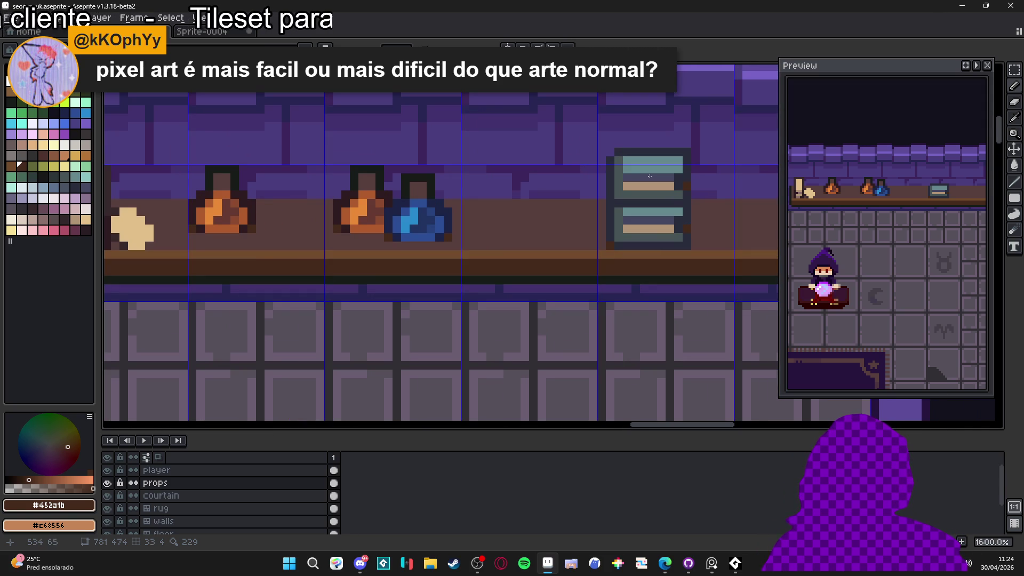
{"action": "scroll", "coordinate": [650, 176], "scroll_direction": "down", "scroll_amount": 3}
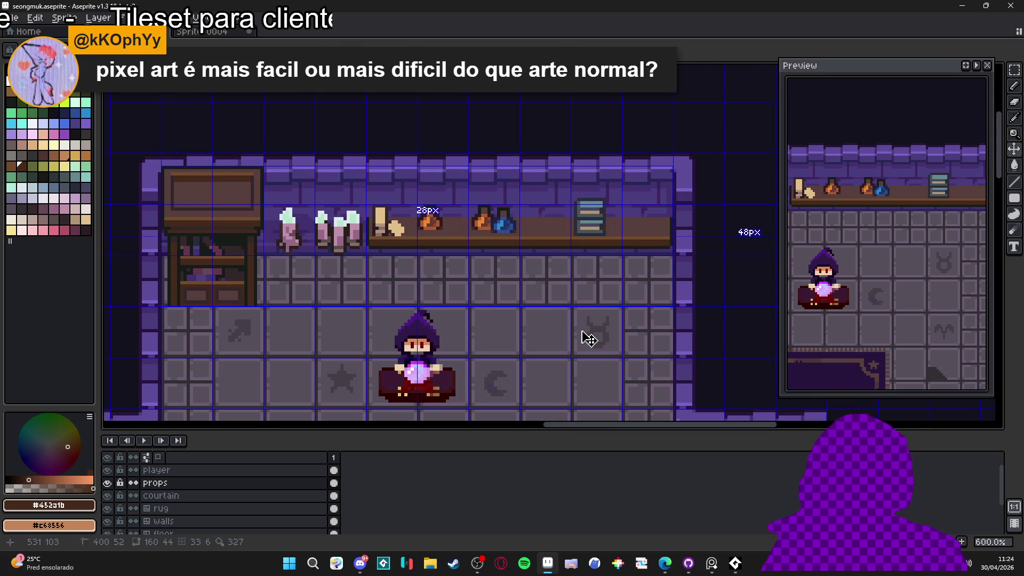
- Pick the yellow-green swatch, then sample the dark navy between the books
{"action": "left_click", "coordinate": [63, 107]}
{"action": "scroll", "coordinate": [595, 206], "scroll_direction": "up", "scroll_amount": 5}
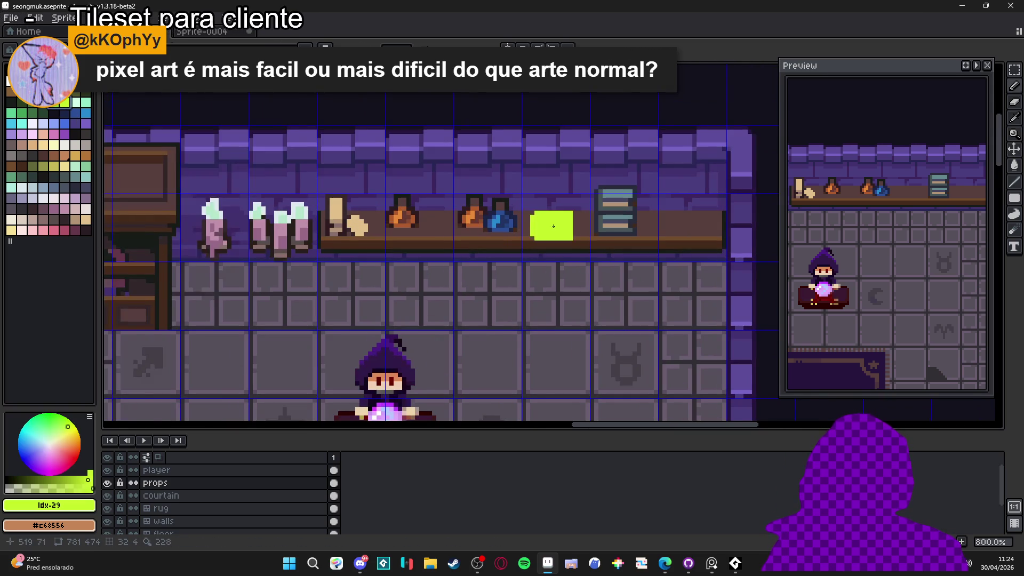
{"action": "left_click", "coordinate": [611, 197], "text": "alt"}
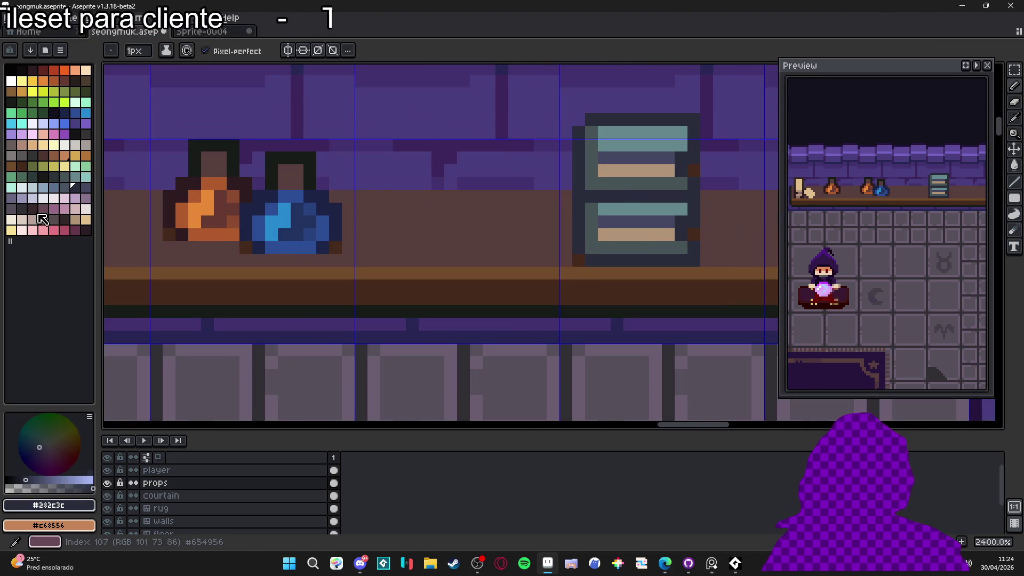
- Pick a dark outline colour from the bottle, the blue potion, and a darker palette swatch
{"action": "left_click", "coordinate": [178, 211], "text": "alt"}
{"action": "left_click", "coordinate": [529, 219]}
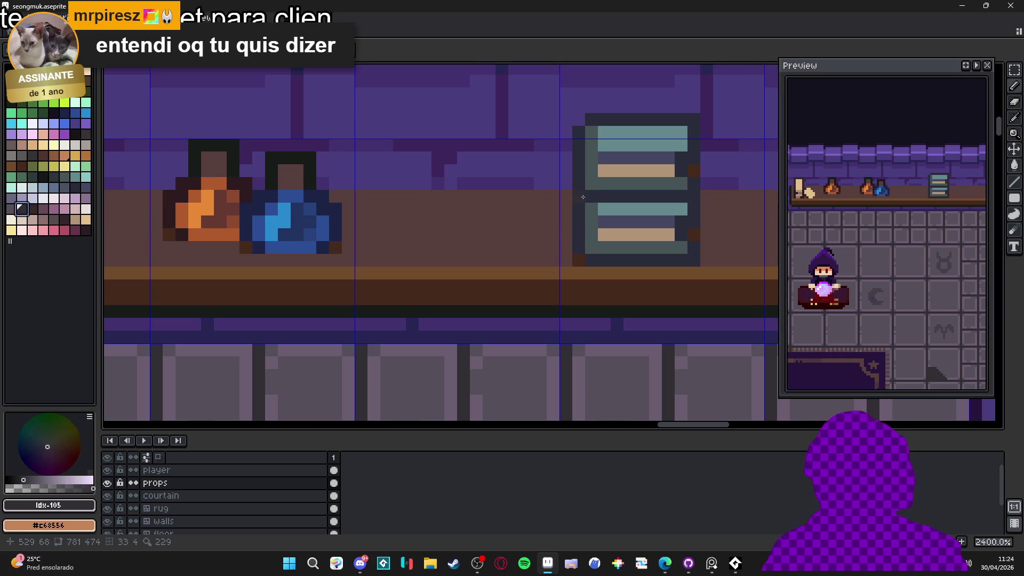
{"action": "left_click", "coordinate": [306, 195], "text": "alt"}
{"action": "left_click", "coordinate": [335, 211], "text": "alt"}
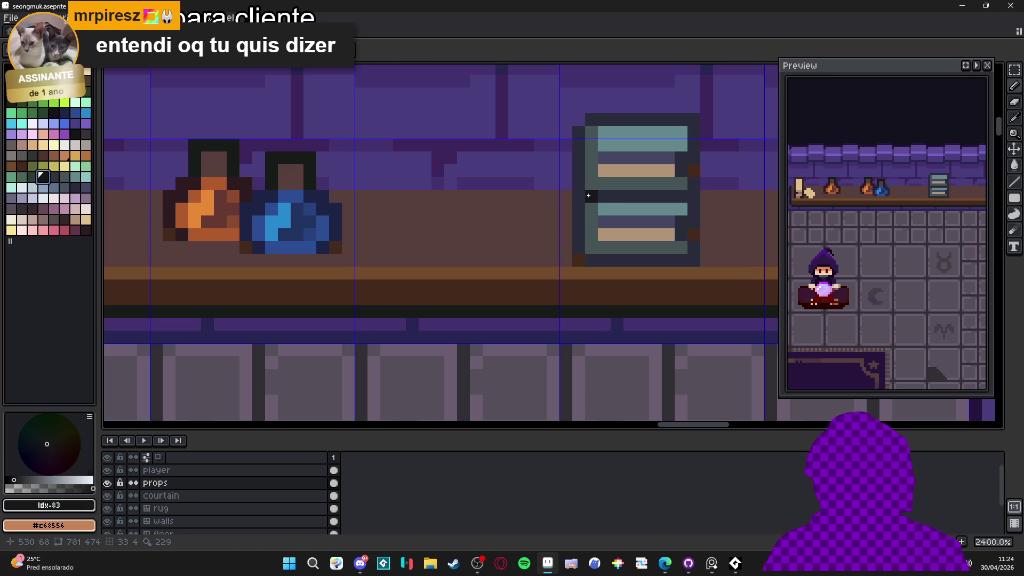
- Paint dark outline pixels down the left and right edges of the book stack
{"action": "left_click", "coordinate": [580, 184]}
{"action": "left_click", "coordinate": [579, 209]}
{"action": "left_click", "coordinate": [694, 209]}
{"action": "left_click", "coordinate": [695, 196]}
{"action": "left_click", "coordinate": [681, 209]}
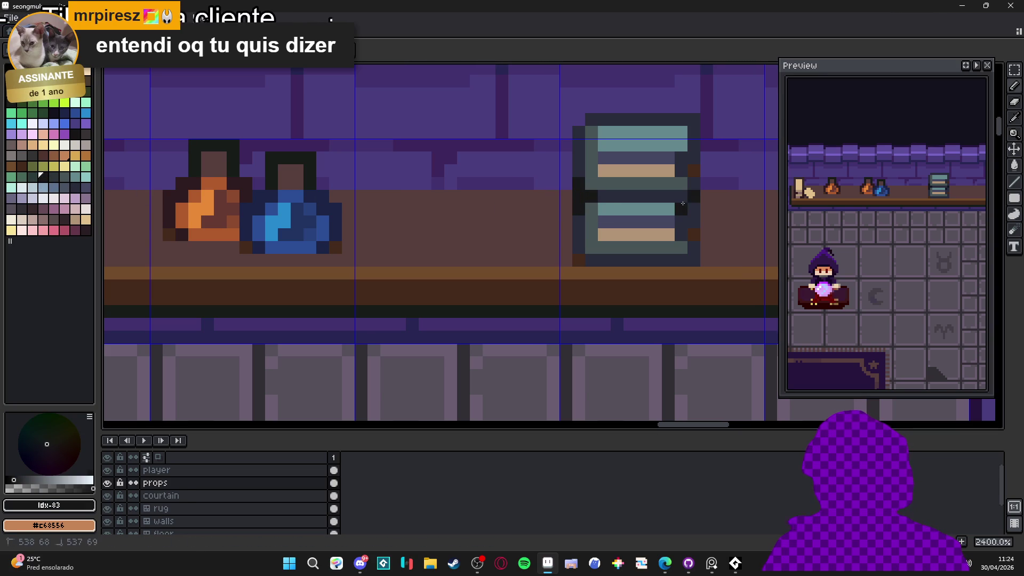
{"action": "left_click", "coordinate": [682, 197]}
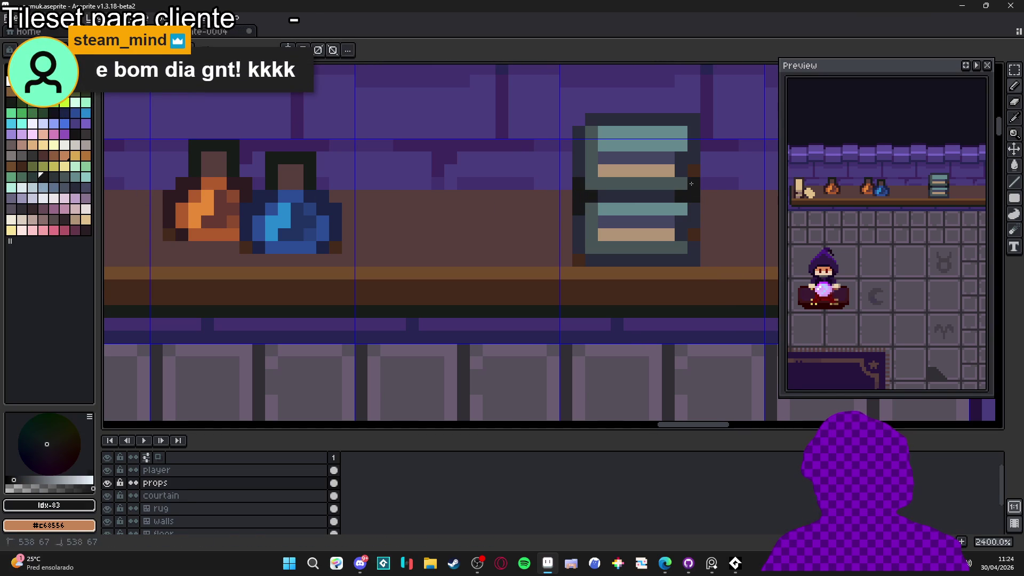
{"action": "scroll", "coordinate": [694, 196], "scroll_direction": "down", "scroll_amount": 7}
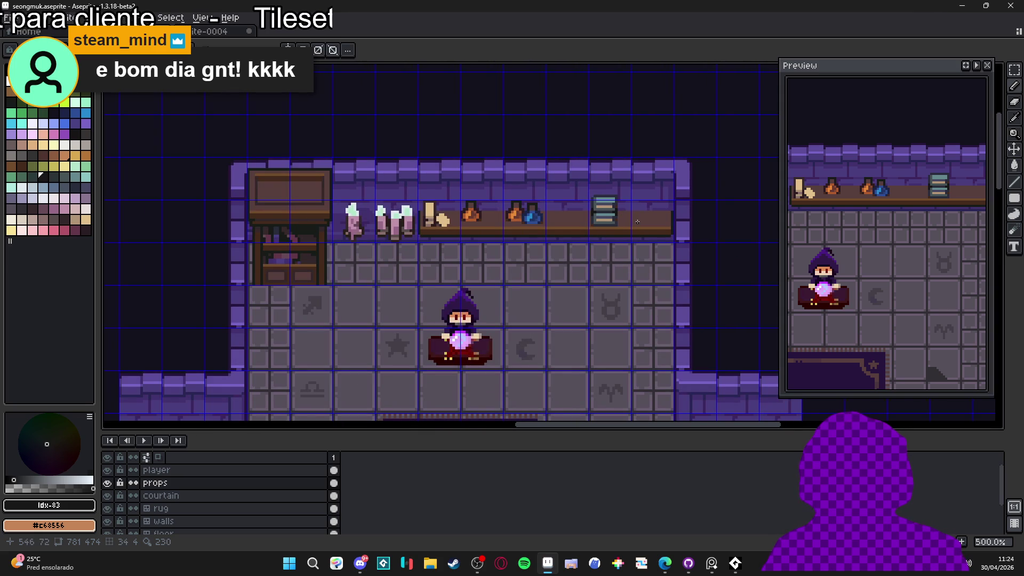
- Toggle the pixel grid off, on, and off again while inspecting the shelf
{"action": "key", "text": "ctrl+apostrophe"}
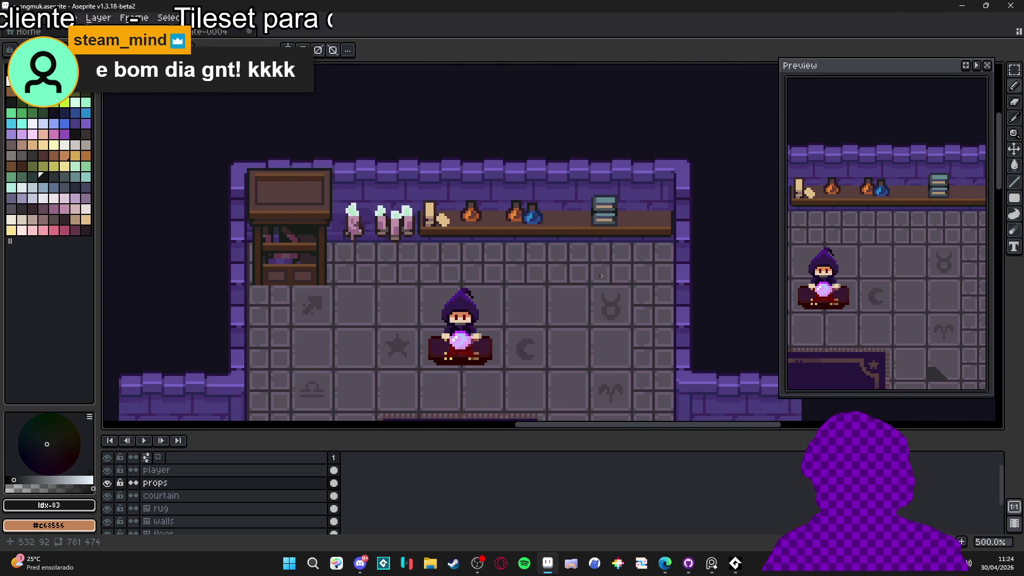
{"action": "scroll", "coordinate": [601, 276], "scroll_direction": "down", "scroll_amount": 1}
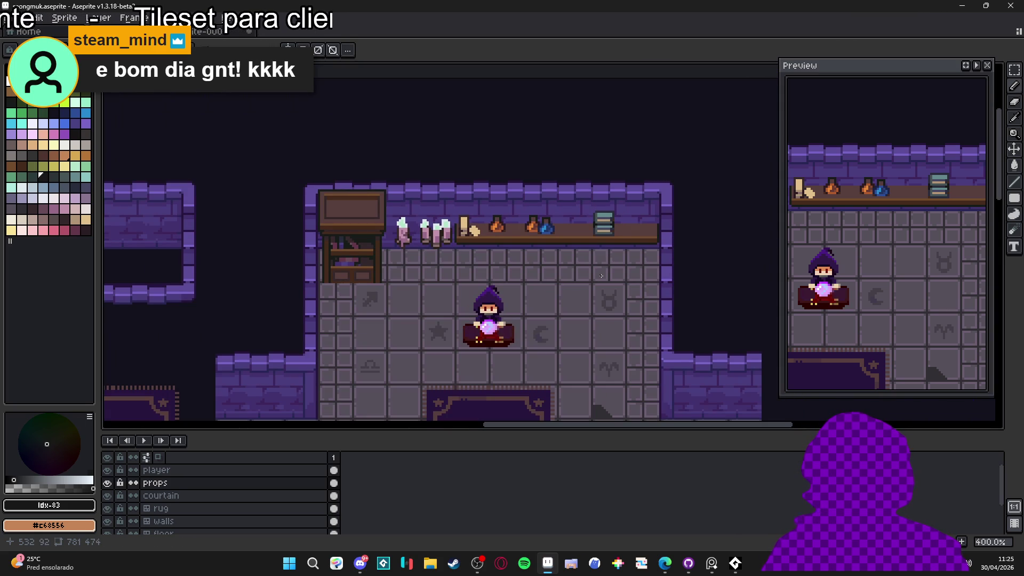
{"action": "key", "text": "ctrl+apostrophe"}
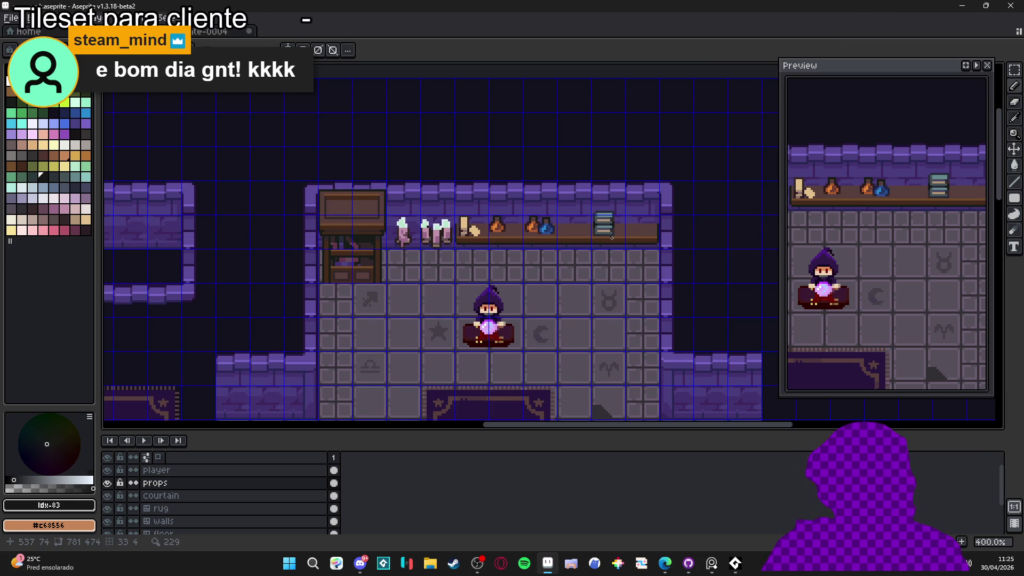
{"action": "key", "text": "ctrl+apostrophe"}
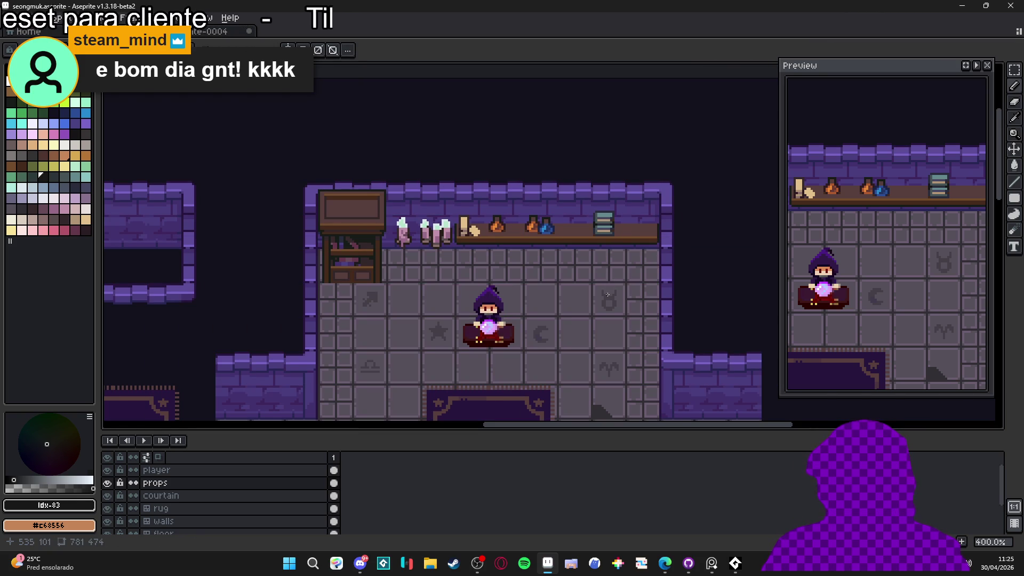
{"action": "scroll", "coordinate": [625, 228], "scroll_direction": "up", "scroll_amount": 8}
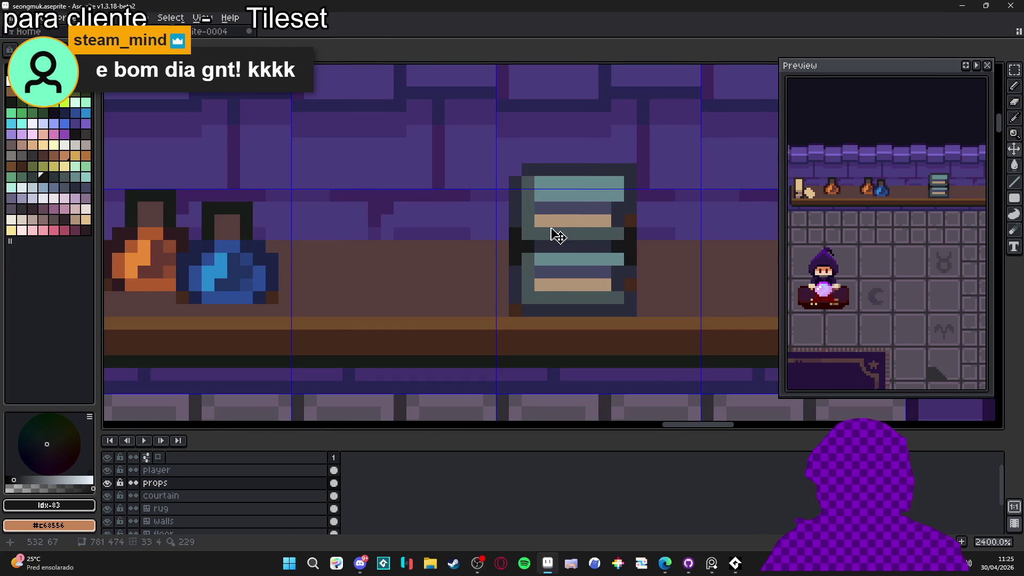
- Marquee-select the top book, nudge it one pixel right, and deselect
{"action": "key", "text": "m"}
{"action": "mouse_move", "coordinate": [483, 138]}
{"action": "left_mouse_down"}
{"action": "mouse_move", "coordinate": [650, 214]}
{"action": "mouse_move", "coordinate": [662, 252]}
{"action": "left_mouse_up"}
{"action": "key", "text": "Right"}
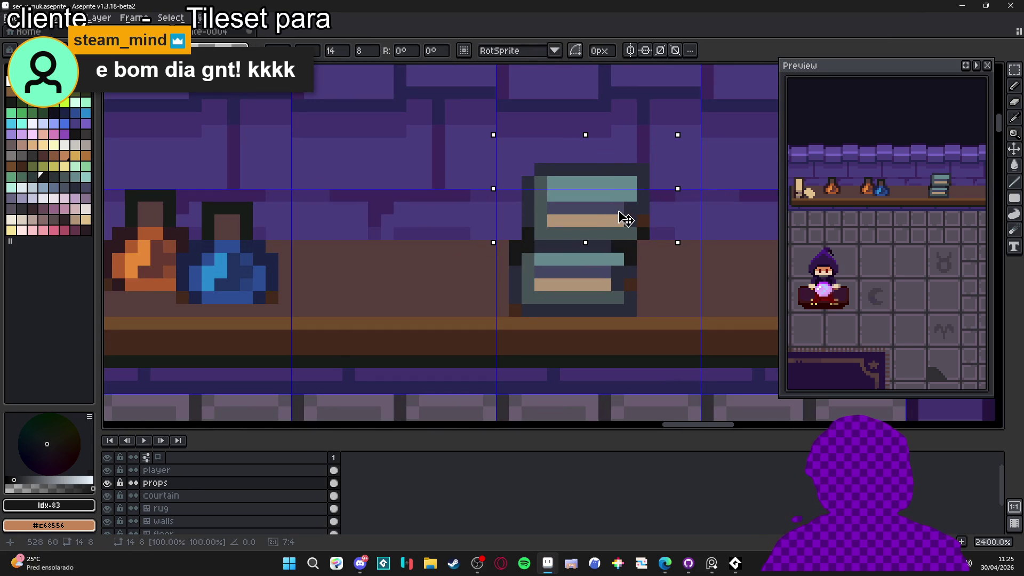
{"action": "key", "text": "ctrl+d"}
{"action": "key", "text": "b"}
{"action": "scroll", "coordinate": [616, 274], "scroll_direction": "down", "scroll_amount": 5}
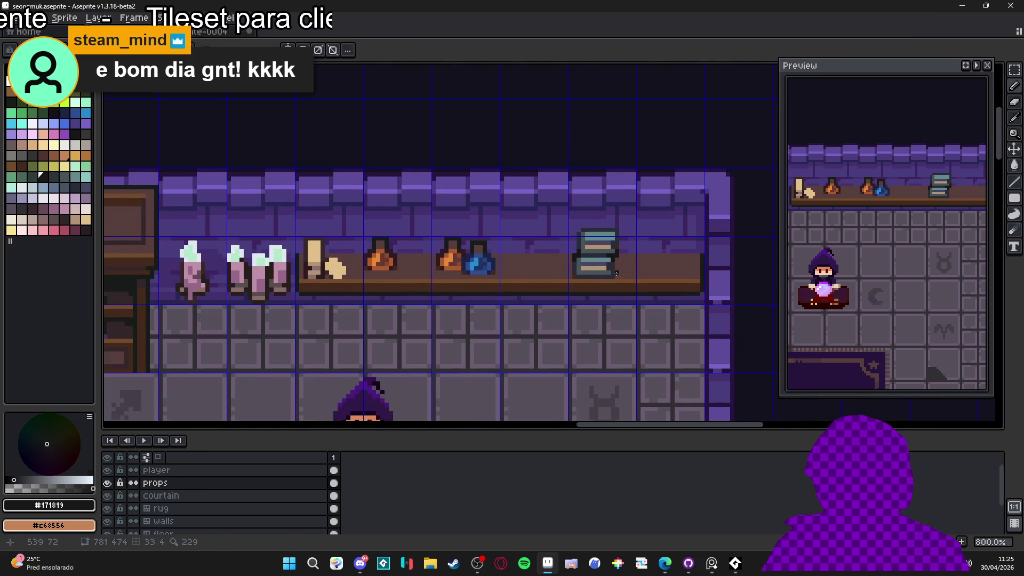
{"action": "scroll", "coordinate": [587, 238], "scroll_direction": "up", "scroll_amount": 2}
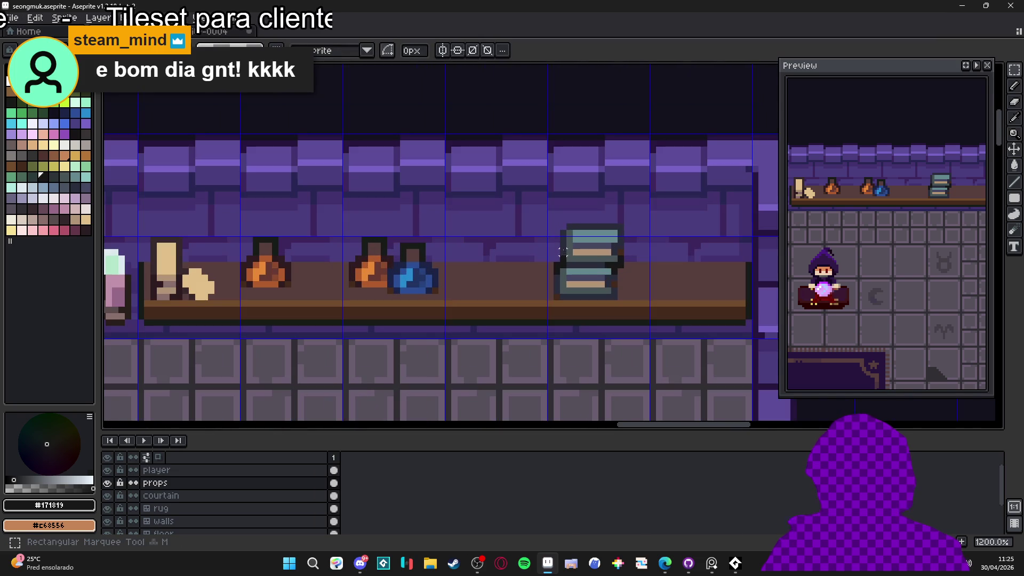
- Reselect the top book and fill its cover with bright blue, then pick a darker blue
{"action": "key", "text": "m"}
{"action": "left_click_drag", "start_coordinate": [555, 267], "coordinate": [628, 221]}
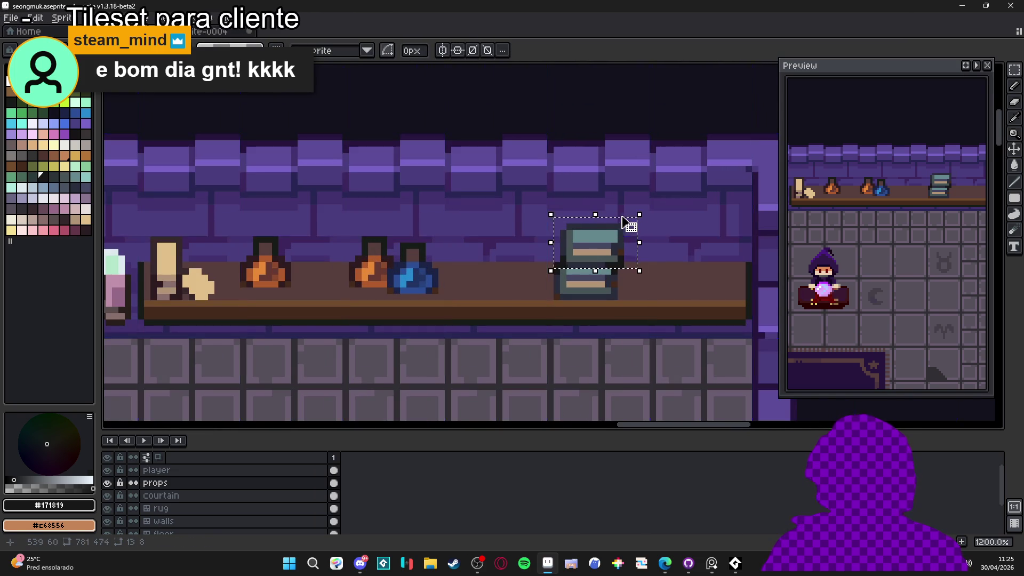
{"action": "scroll", "coordinate": [496, 262], "scroll_direction": "down", "scroll_amount": 1}
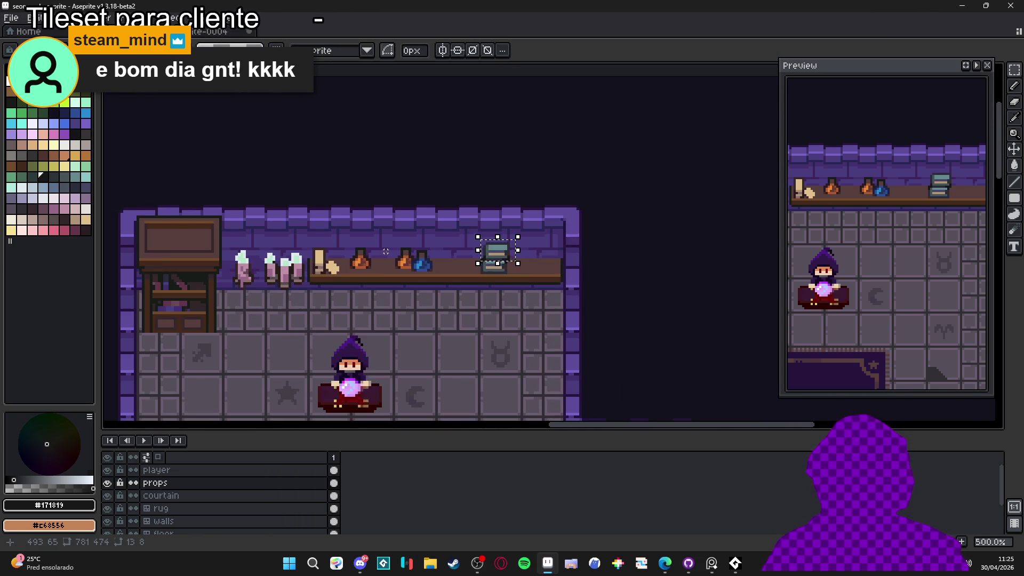
{"action": "scroll", "coordinate": [517, 247], "scroll_direction": "down", "scroll_amount": 2}
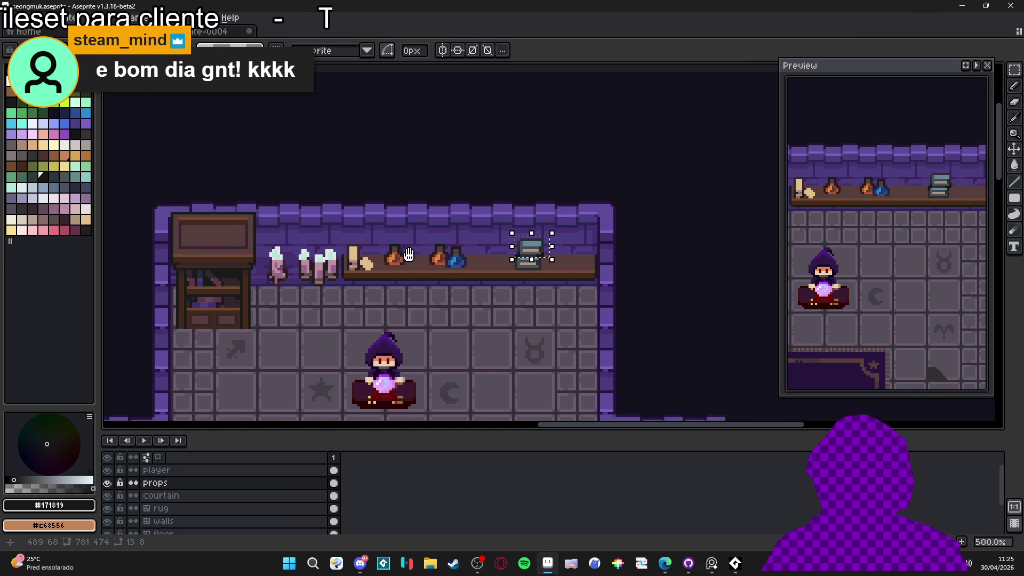
{"action": "scroll", "coordinate": [480, 251], "scroll_direction": "up", "scroll_amount": 2}
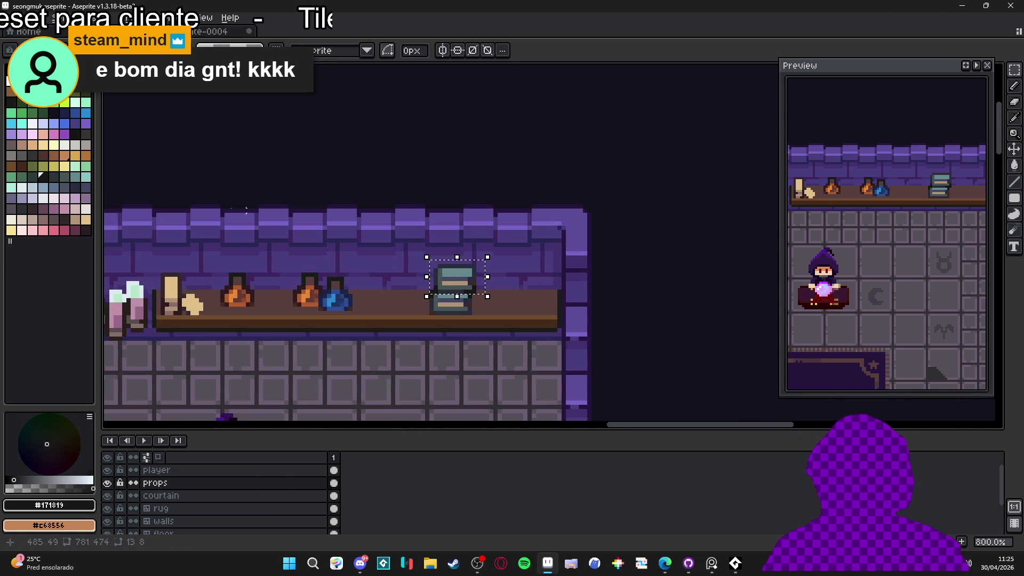
{"action": "left_click", "coordinate": [69, 126]}
{"action": "key", "text": "plus"}
{"action": "key", "text": "plus"}
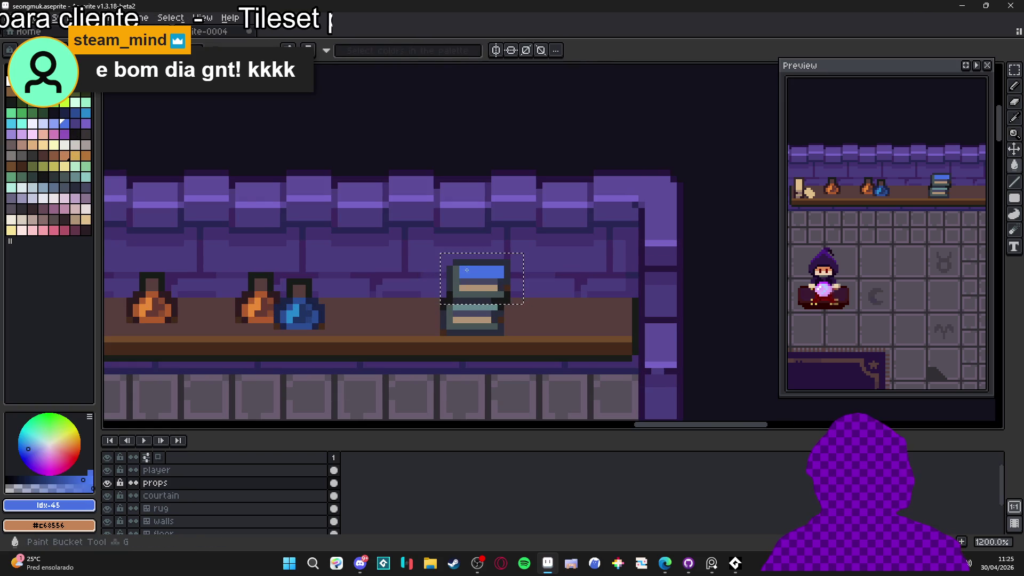
{"action": "left_click", "coordinate": [75, 113]}
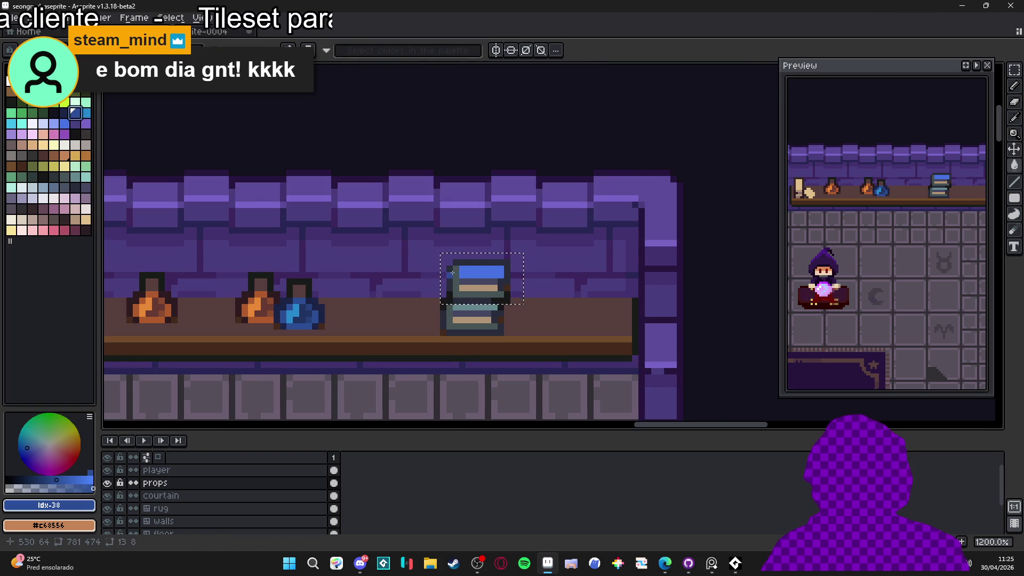
{"action": "scroll", "coordinate": [486, 303], "scroll_direction": "down", "scroll_amount": 5}
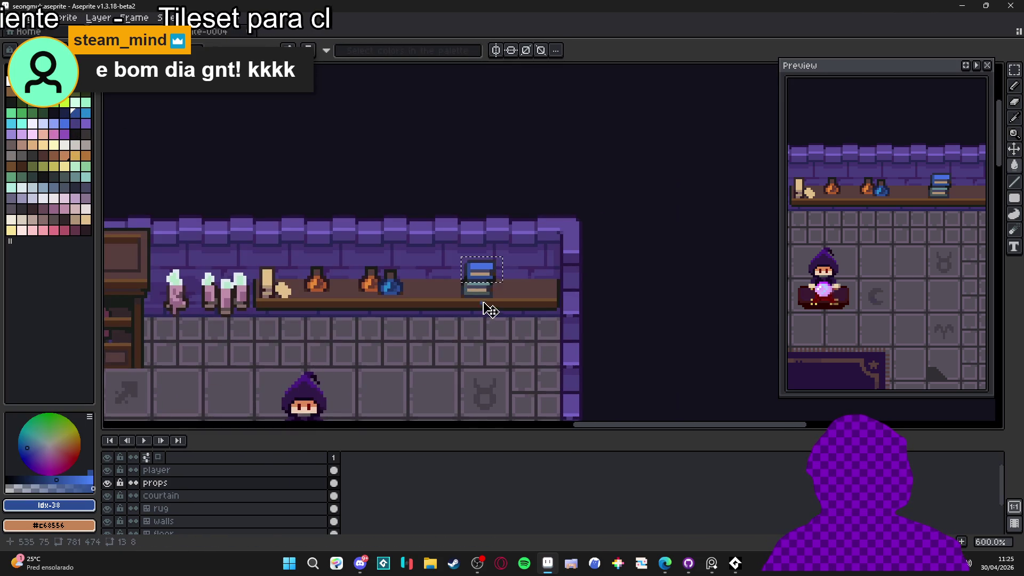
{"action": "scroll", "coordinate": [476, 323], "scroll_direction": "down", "scroll_amount": 2}
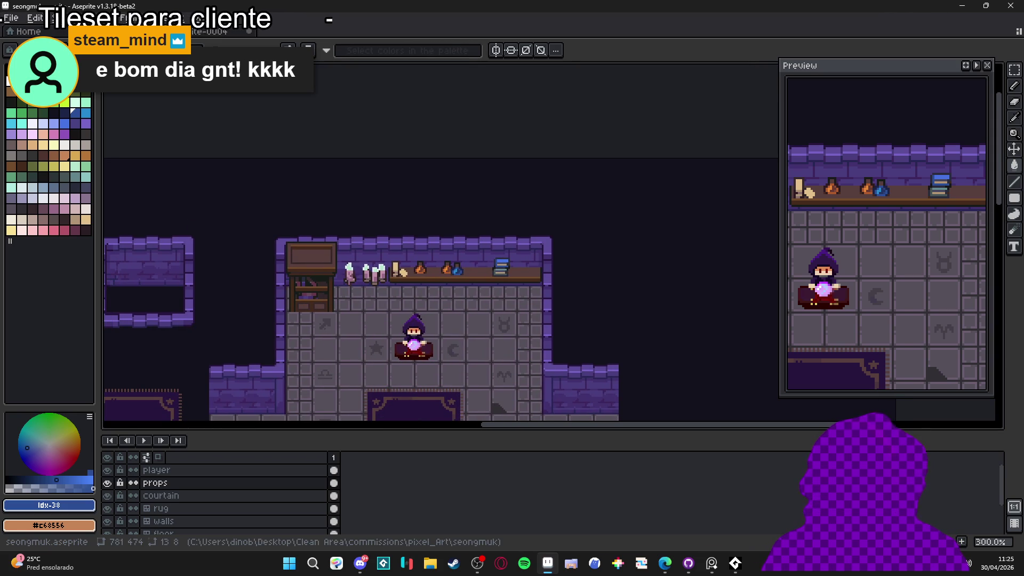
{"action": "scroll", "coordinate": [395, 254], "scroll_direction": "down", "scroll_amount": 3}
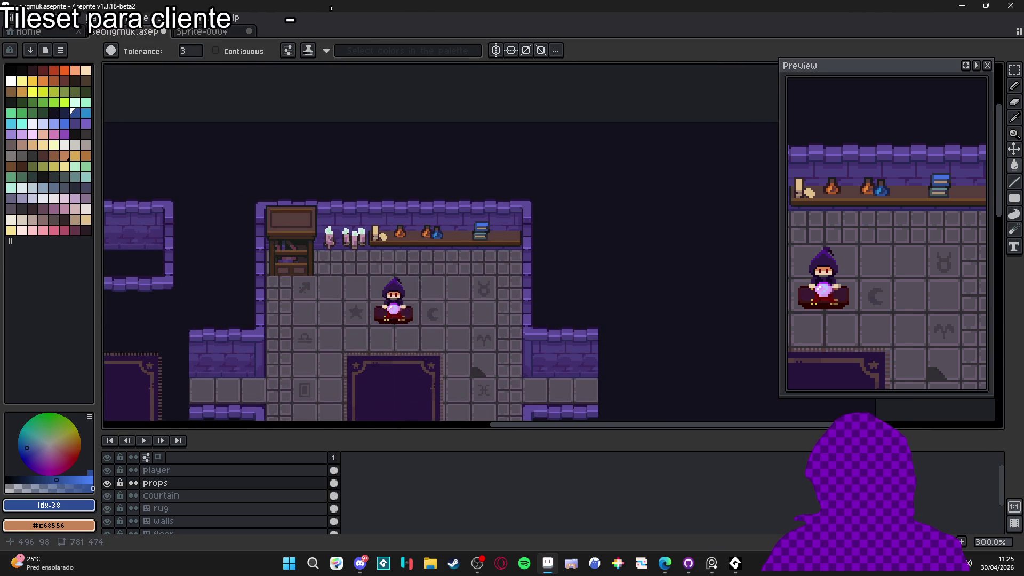
- Save seongmuk.aseprite with Ctrl+S
{"action": "key", "text": "ctrl+s"}
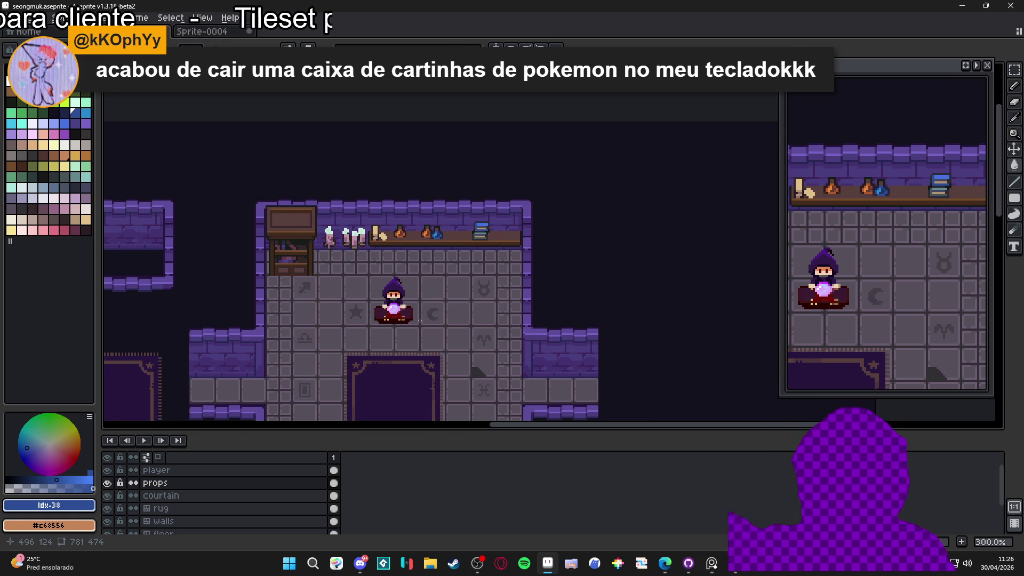
- Sample the scroll's tan and block in a tan two-part shape on the floor tiles
{"action": "left_click_drag", "start_coordinate": [432, 291], "coordinate": [384, 197]}
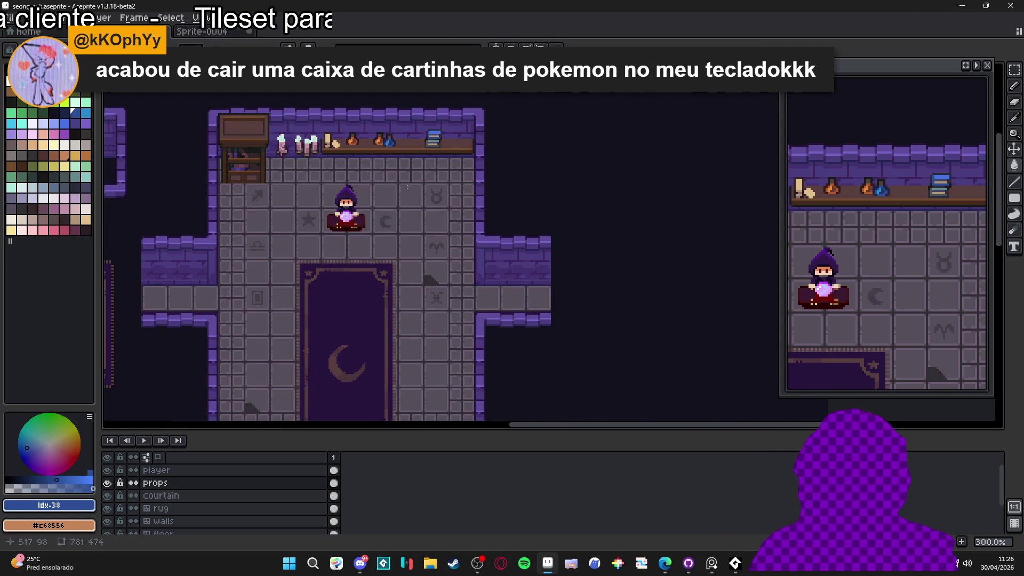
{"action": "scroll", "coordinate": [371, 149], "scroll_direction": "up", "scroll_amount": 1}
{"action": "left_click", "coordinate": [314, 140], "text": "alt"}
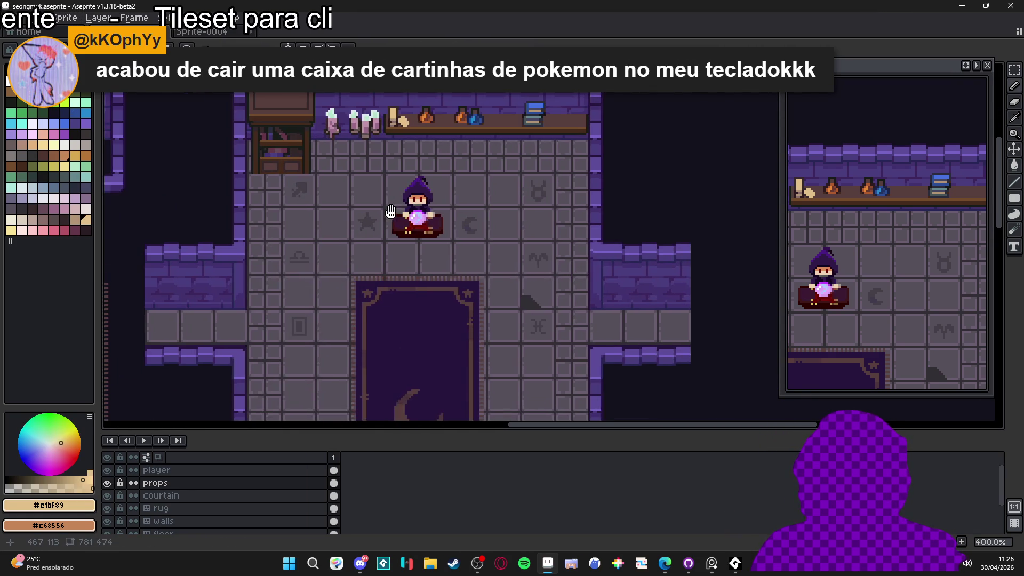
{"action": "scroll", "coordinate": [487, 199], "scroll_direction": "up", "scroll_amount": 1}
{"action": "scroll", "coordinate": [491, 201], "scroll_direction": "up", "scroll_amount": 2}
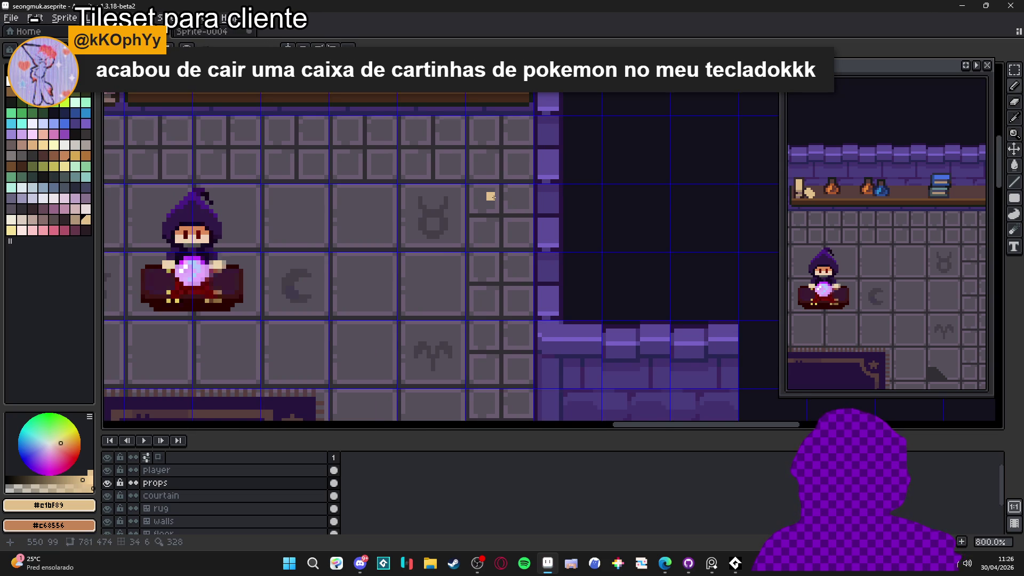
{"action": "scroll", "coordinate": [492, 197], "scroll_direction": "up", "scroll_amount": 2}
{"action": "mouse_move", "coordinate": [493, 193]}
{"action": "left_mouse_down"}
{"action": "mouse_move", "coordinate": [490, 228]}
{"action": "mouse_move", "coordinate": [497, 199]}
{"action": "mouse_move", "coordinate": [501, 230]}
{"action": "left_mouse_up"}
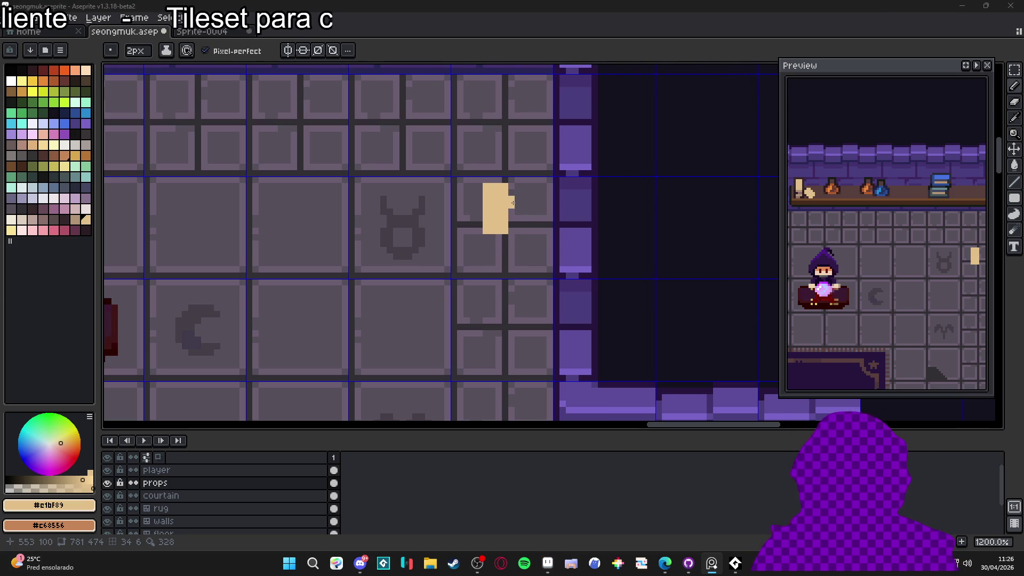
{"action": "mouse_move", "coordinate": [506, 218]}
{"action": "left_mouse_down"}
{"action": "mouse_move", "coordinate": [504, 244]}
{"action": "mouse_move", "coordinate": [475, 249]}
{"action": "left_mouse_up"}
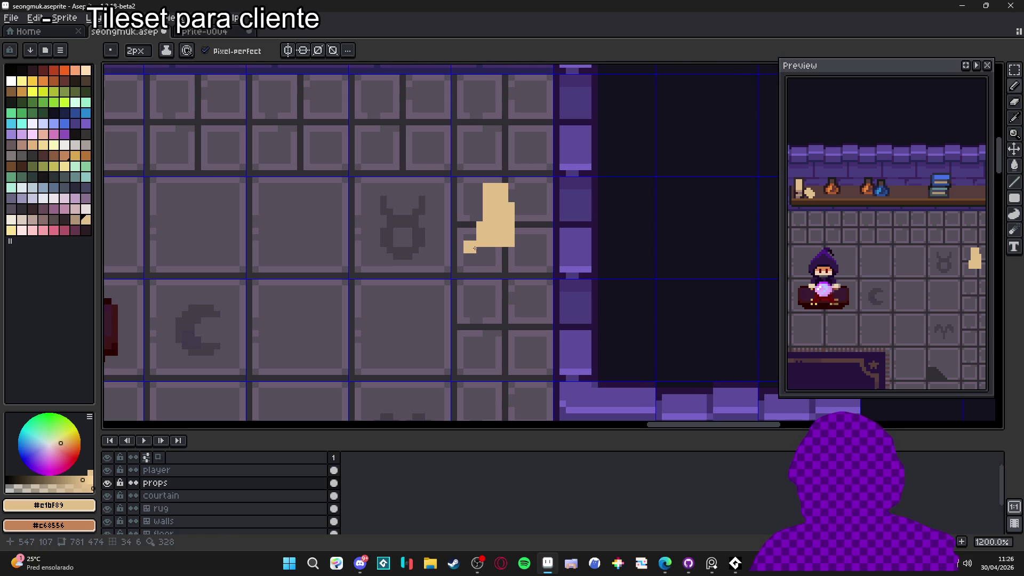
{"action": "left_click_drag", "start_coordinate": [530, 213], "coordinate": [528, 260]}
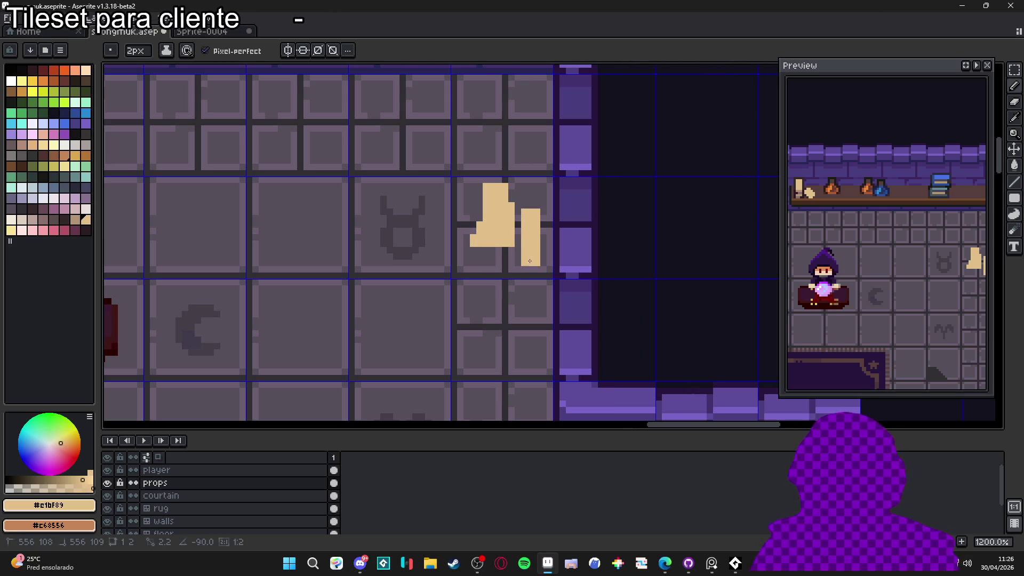
{"action": "left_click", "coordinate": [519, 219]}
{"action": "left_click_drag", "start_coordinate": [516, 221], "coordinate": [514, 262]}
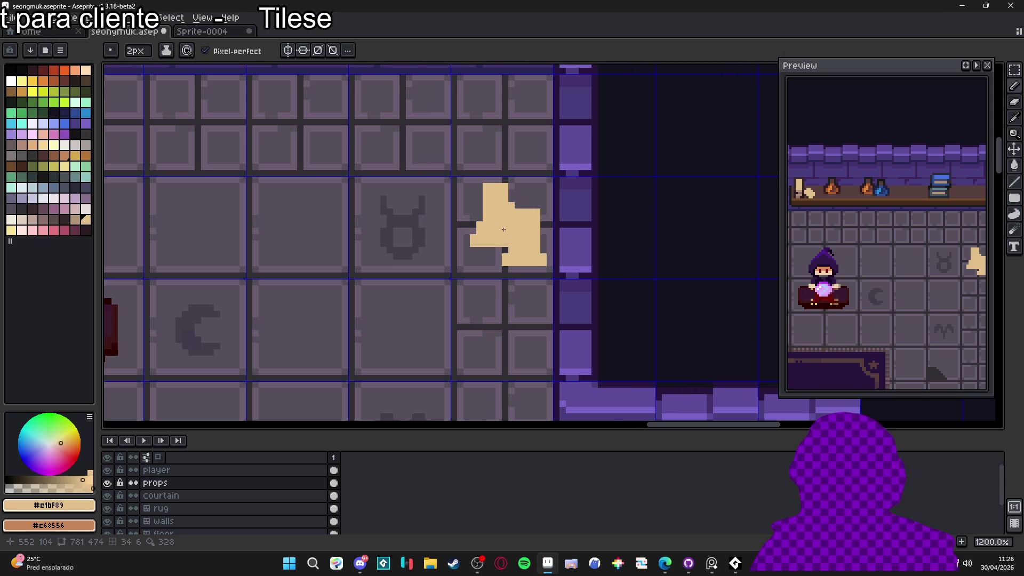
- Erase the pointed top of the tan shape flat, undoing a stray tan block
{"action": "key", "text": "e"}
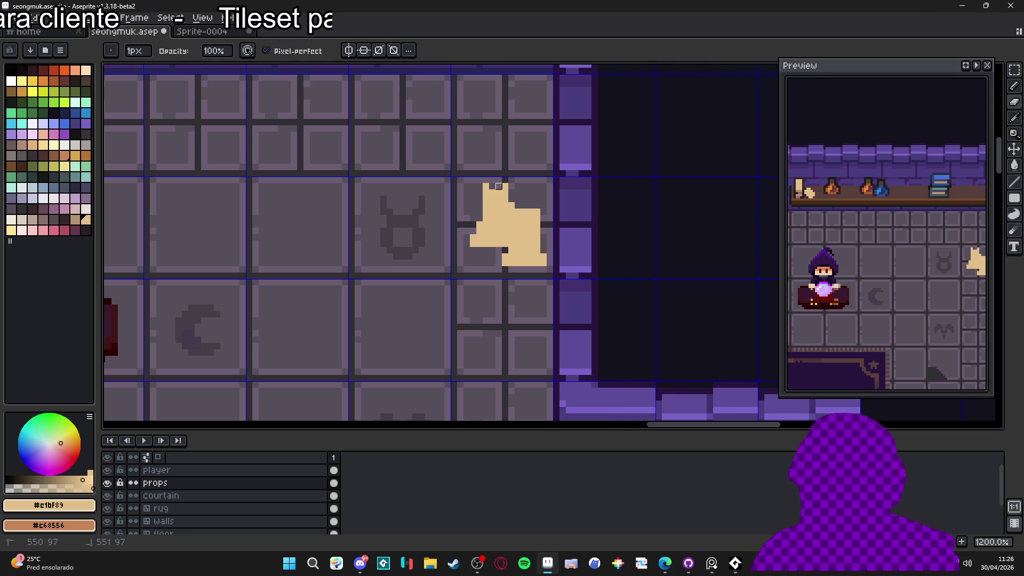
{"action": "mouse_move", "coordinate": [480, 187]}
{"action": "left_mouse_down"}
{"action": "mouse_move", "coordinate": [508, 191]}
{"action": "mouse_move", "coordinate": [480, 197]}
{"action": "mouse_move", "coordinate": [499, 193]}
{"action": "left_mouse_up"}
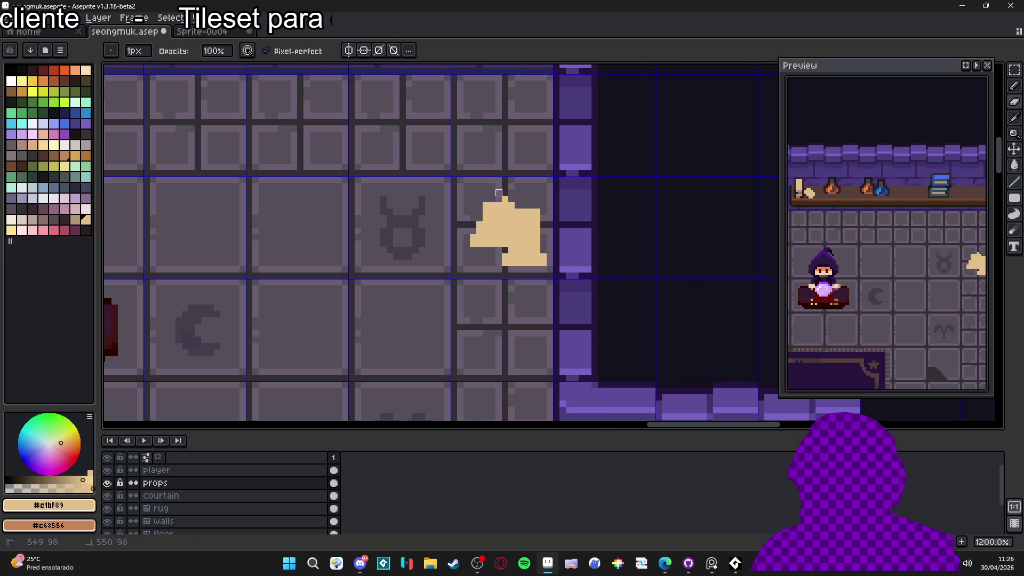
{"action": "key", "text": "b"}
{"action": "left_click", "coordinate": [503, 196]}
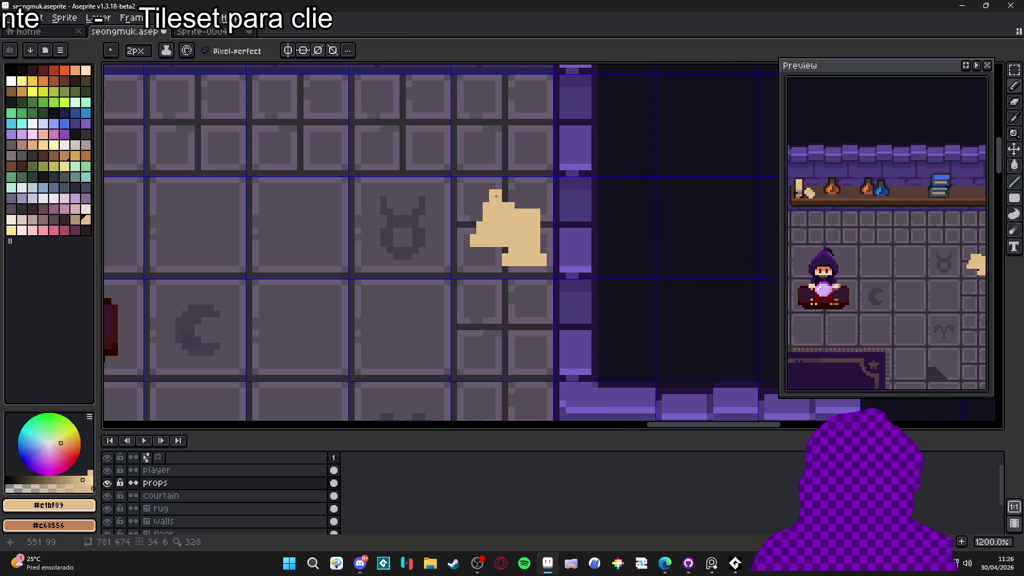
{"action": "key", "text": "ctrl+z"}
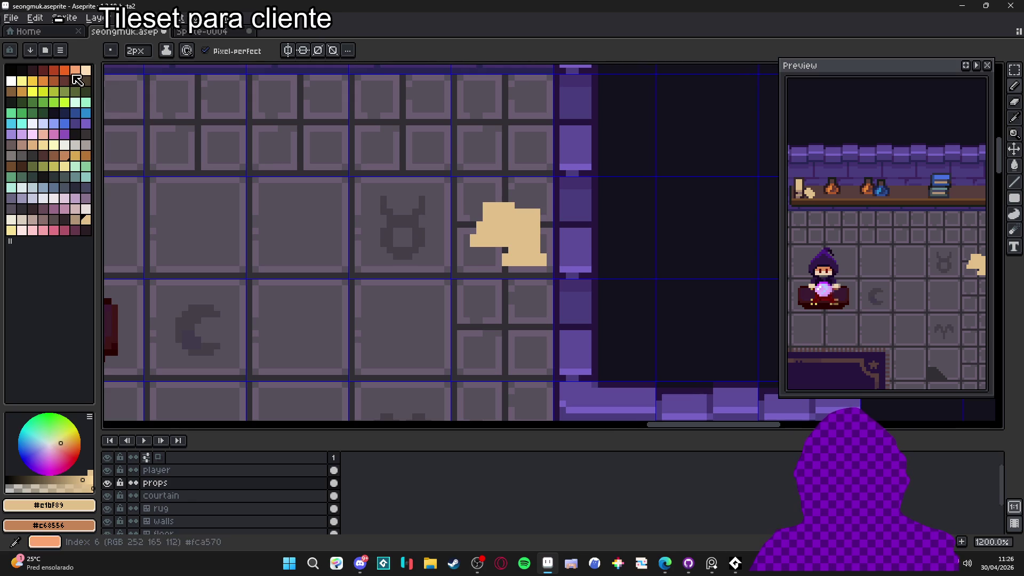
- Paint orange flames atop the tan shape, adding orange pixels below each flame
{"action": "left_click", "coordinate": [44, 81]}
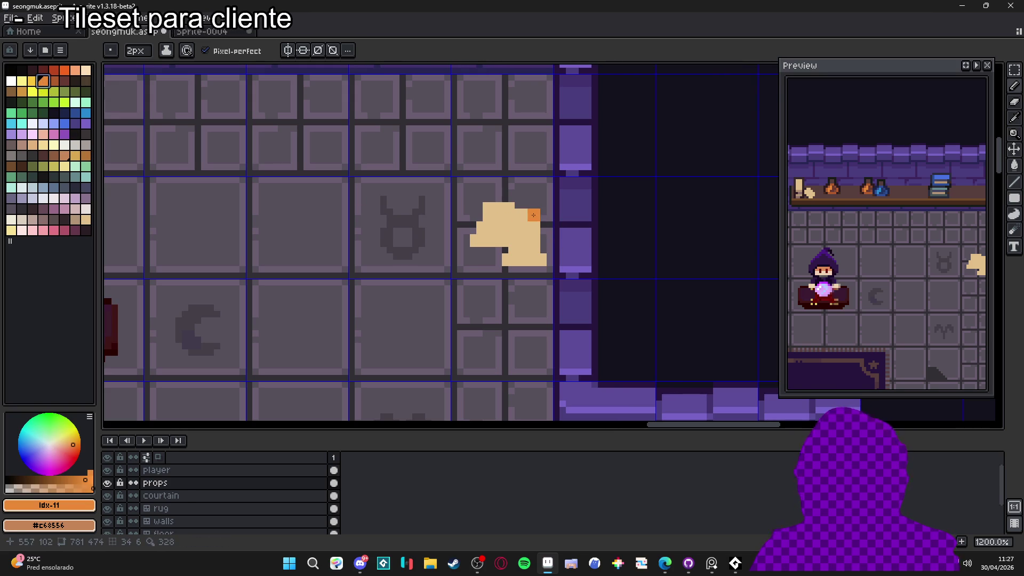
{"action": "left_click_drag", "start_coordinate": [490, 193], "coordinate": [526, 203]}
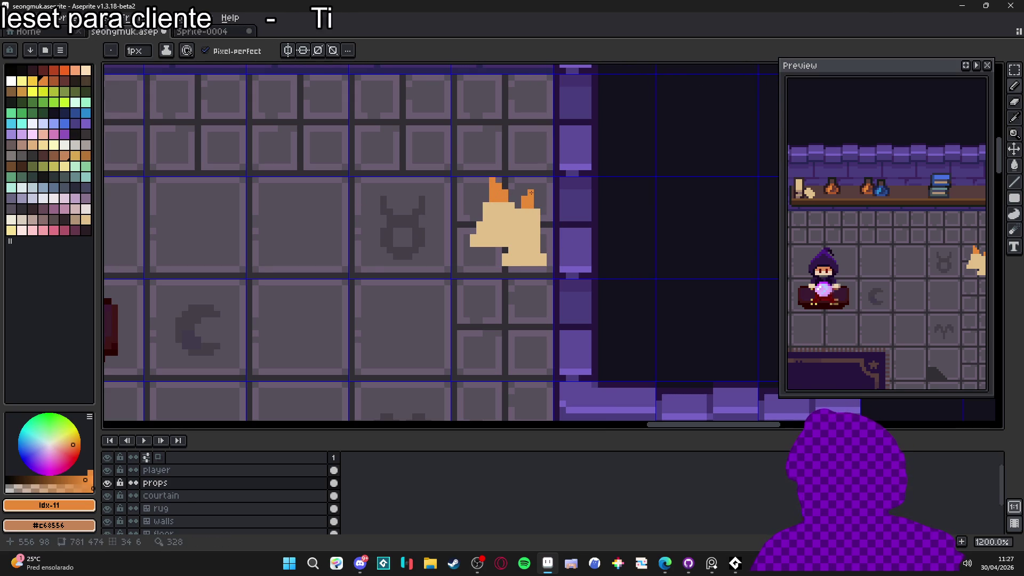
{"action": "scroll", "coordinate": [501, 208], "scroll_direction": "up", "scroll_amount": 1}
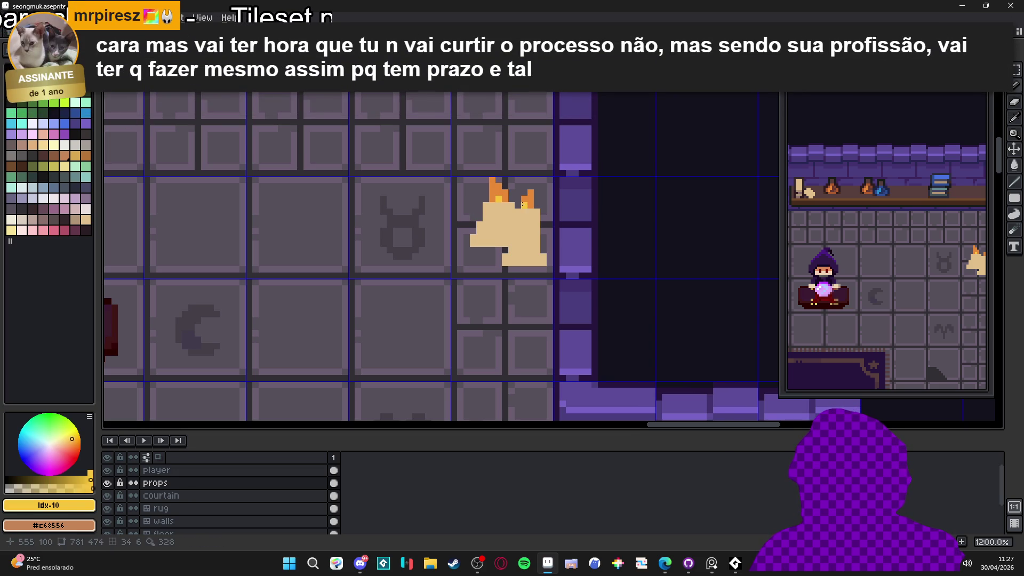
{"action": "scroll", "coordinate": [528, 214], "scroll_direction": "down", "scroll_amount": 5}
{"action": "scroll", "coordinate": [534, 229], "scroll_direction": "up", "scroll_amount": 3}
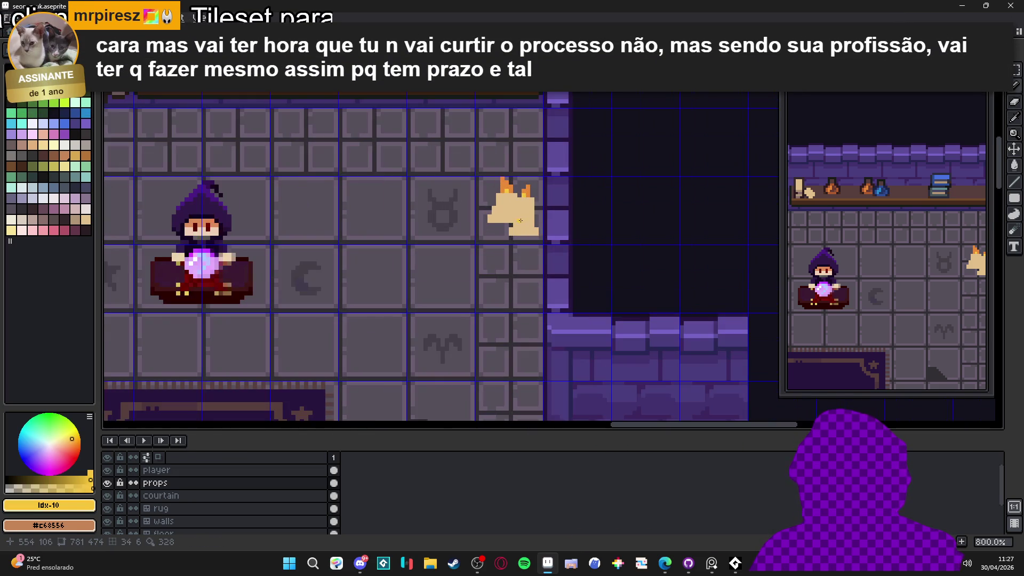
{"action": "left_click", "coordinate": [511, 216], "text": "alt"}
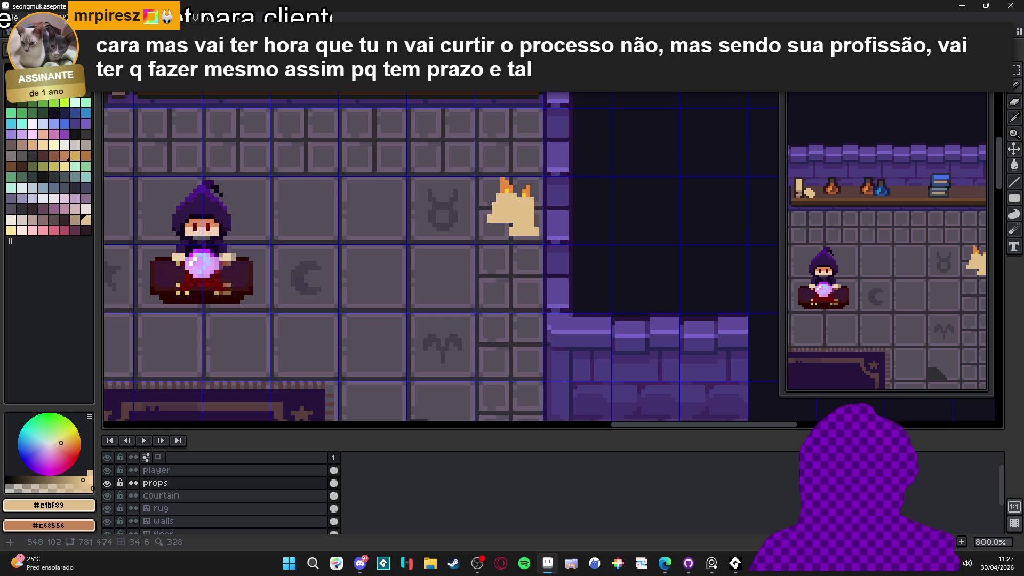
{"action": "scroll", "coordinate": [503, 192], "scroll_direction": "up", "scroll_amount": 5}
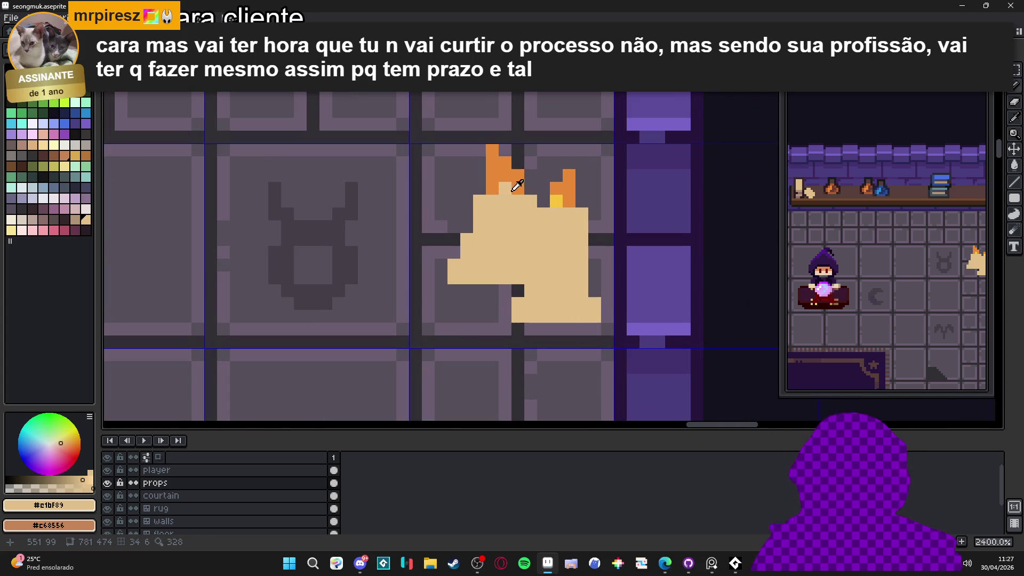
{"action": "left_click", "coordinate": [507, 202], "text": "alt"}
{"action": "left_click", "coordinate": [556, 214]}
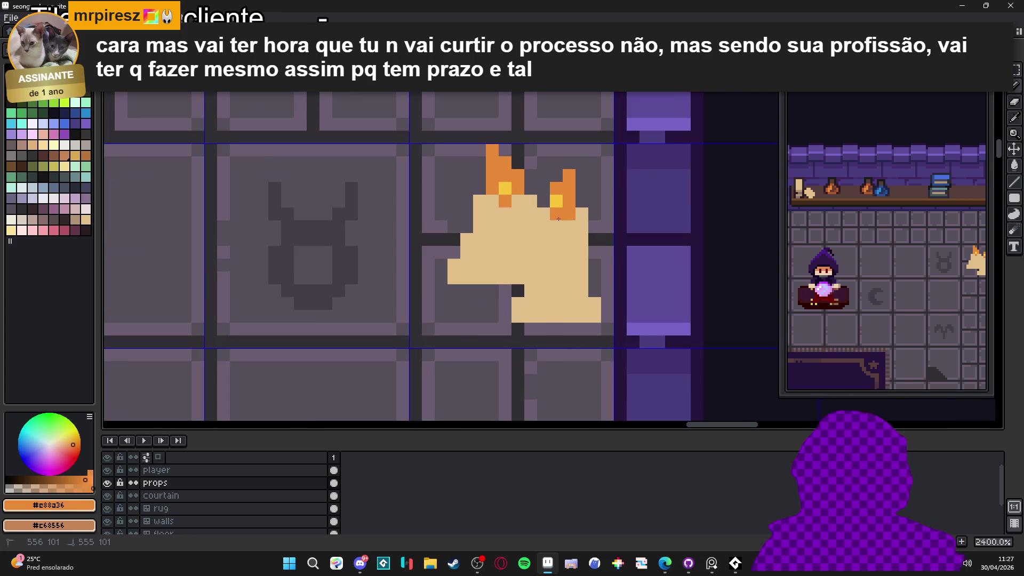
{"action": "left_click", "coordinate": [515, 209]}
- Shade the right side of the candle with a darker tan swatch
{"action": "scroll", "coordinate": [500, 201], "scroll_direction": "down", "scroll_amount": 2}
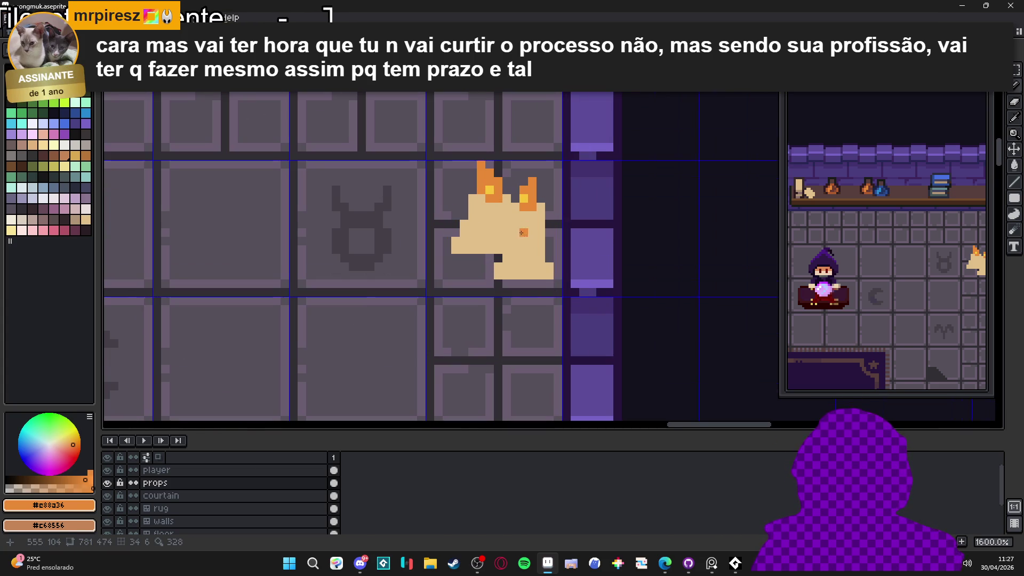
{"action": "left_click", "coordinate": [86, 219]}
{"action": "left_click", "coordinate": [75, 219]}
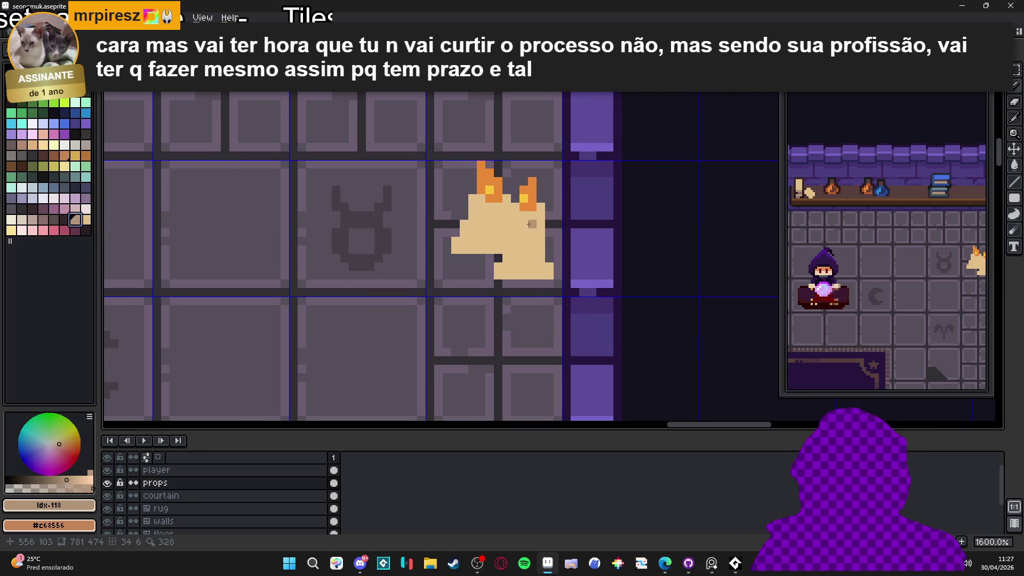
{"action": "mouse_move", "coordinate": [519, 224]}
{"action": "left_mouse_down"}
{"action": "mouse_move", "coordinate": [536, 227]}
{"action": "mouse_move", "coordinate": [507, 244]}
{"action": "mouse_move", "coordinate": [531, 258]}
{"action": "left_mouse_up"}
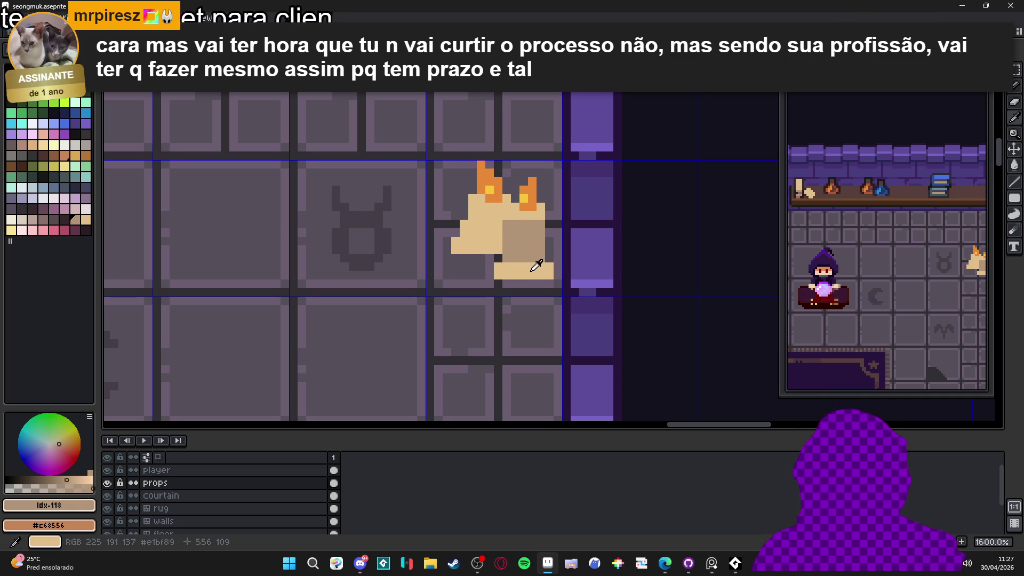
- Redo the darker tan shading up the candle column and darken its two bottom pixels
{"action": "scroll", "coordinate": [531, 256], "scroll_direction": "down", "scroll_amount": 1}
{"action": "scroll", "coordinate": [511, 227], "scroll_direction": "up", "scroll_amount": 4}
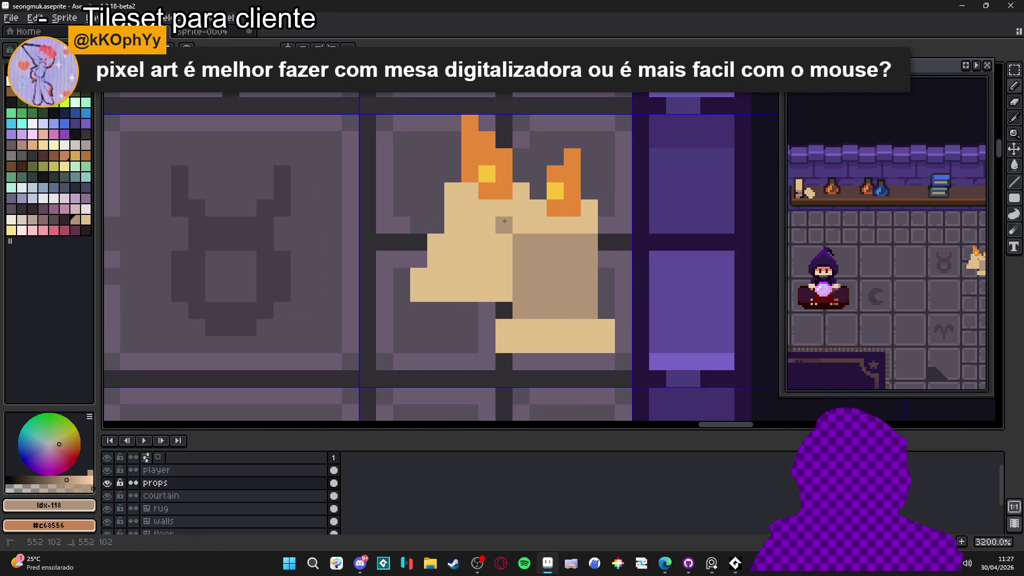
{"action": "key", "text": "ctrl+z"}
{"action": "left_click_drag", "start_coordinate": [507, 290], "coordinate": [507, 270]}
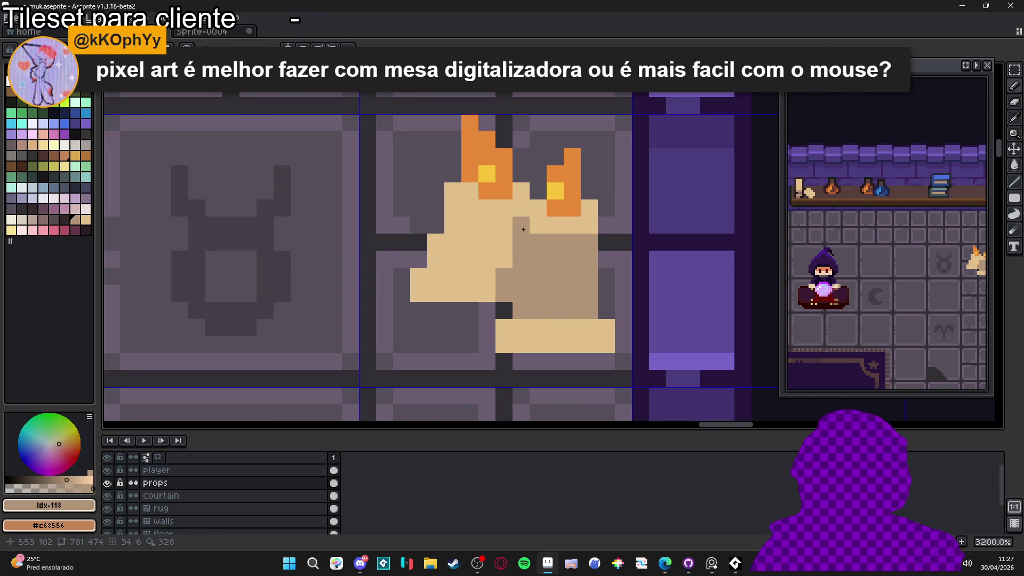
{"action": "left_click_drag", "start_coordinate": [522, 229], "coordinate": [521, 187]}
{"action": "scroll", "coordinate": [527, 274], "scroll_direction": "down", "scroll_amount": 1}
{"action": "scroll", "coordinate": [565, 317], "scroll_direction": "up", "scroll_amount": 1}
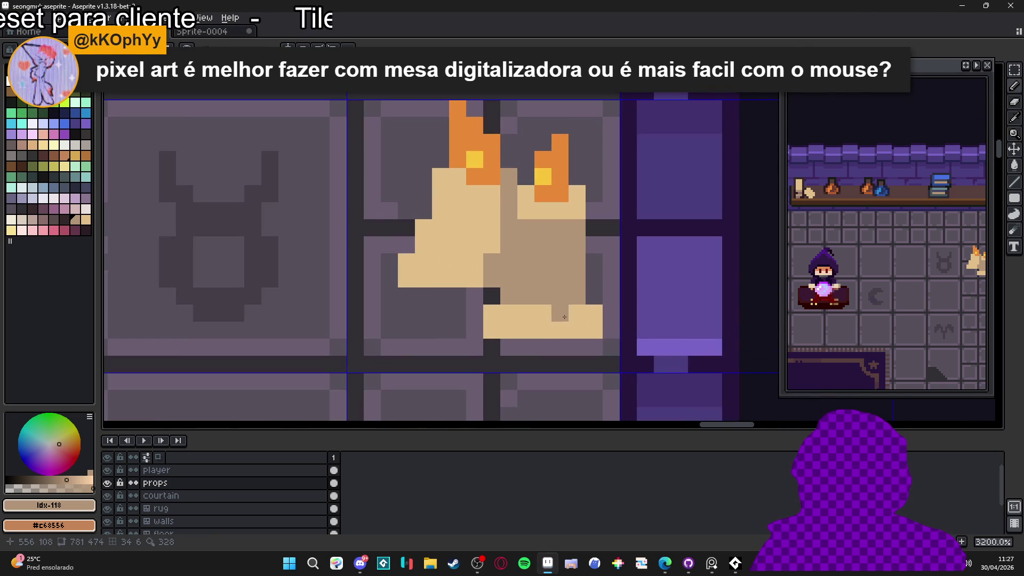
{"action": "left_click_drag", "start_coordinate": [560, 330], "coordinate": [577, 330]}
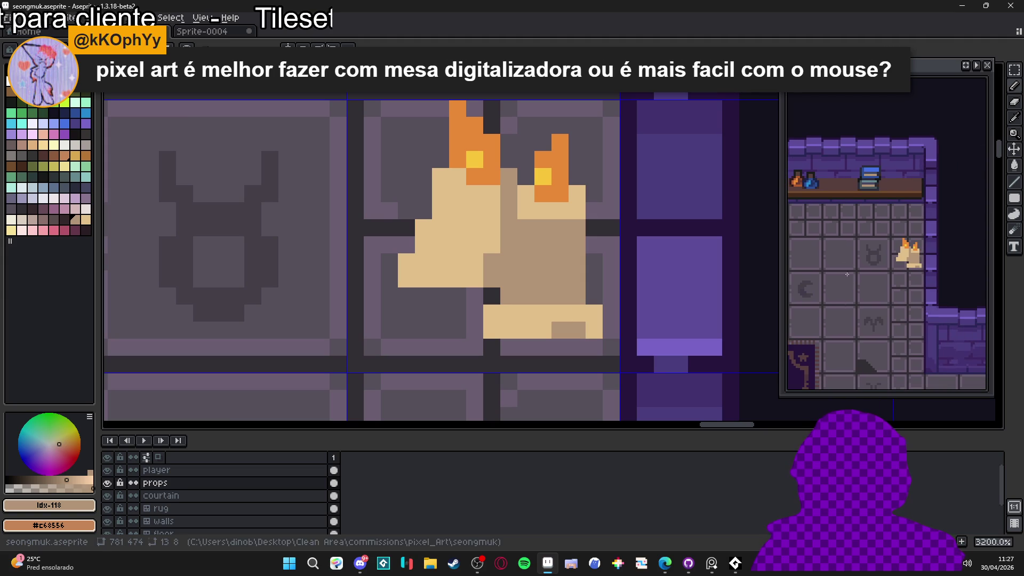
- Paint light tan along the wax base's bottom right, undoing a stray darker pixel
{"action": "left_click", "coordinate": [595, 335], "text": "alt"}
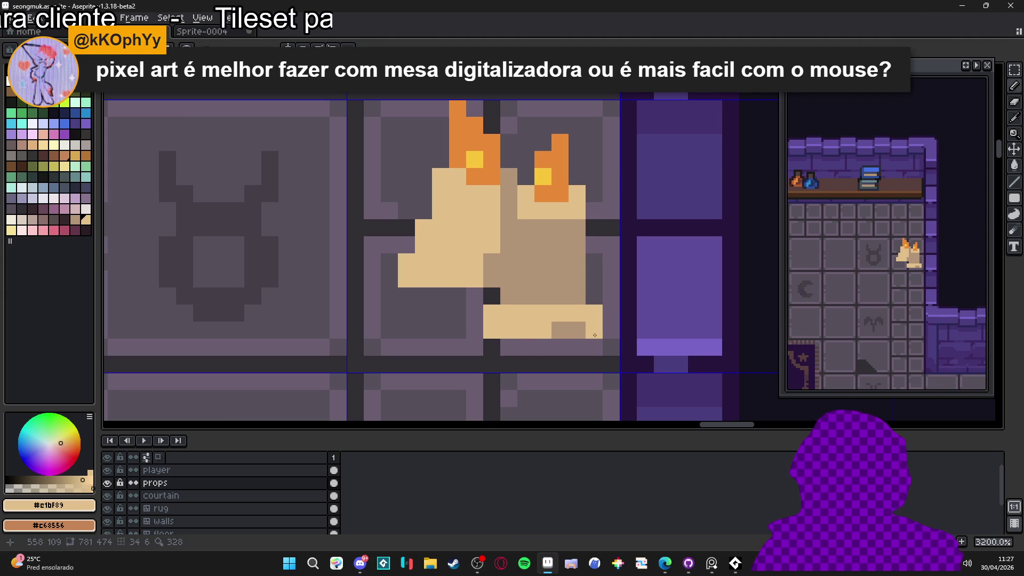
{"action": "mouse_move", "coordinate": [595, 335]}
{"action": "left_mouse_down"}
{"action": "mouse_move", "coordinate": [593, 347]}
{"action": "mouse_move", "coordinate": [521, 309]}
{"action": "left_mouse_up"}
{"action": "left_click", "coordinate": [550, 339], "text": "alt"}
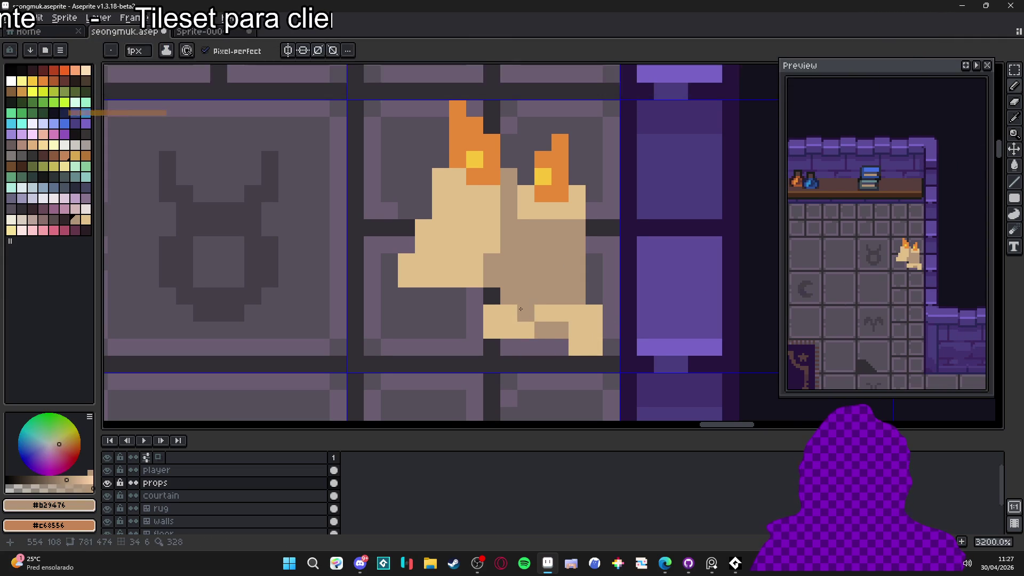
{"action": "key", "text": "ctrl+z"}
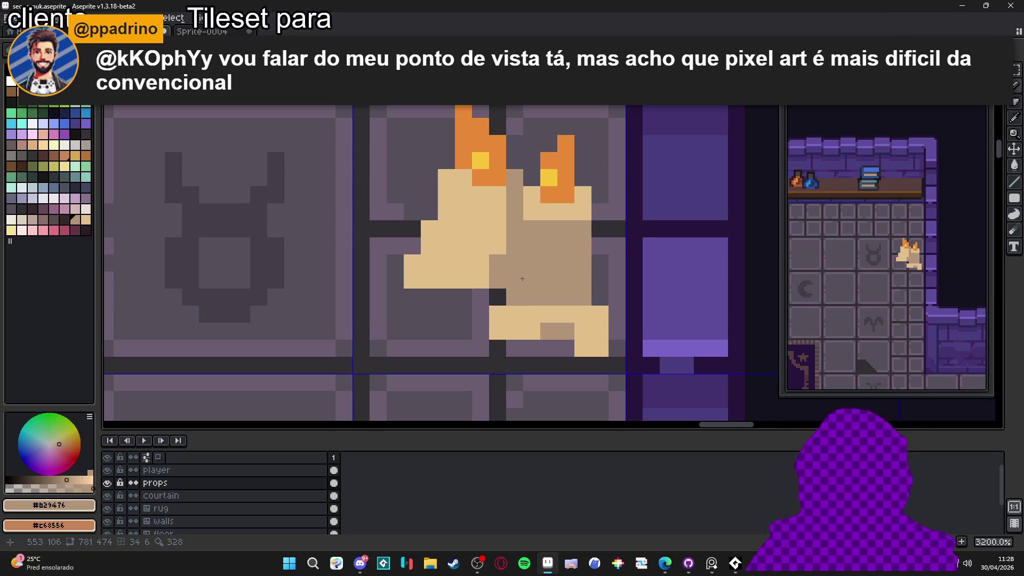
- Place single darker tan pixels on the candles, undoing the misplaced ones
{"action": "scroll", "coordinate": [521, 303], "scroll_direction": "down", "scroll_amount": 5}
{"action": "scroll", "coordinate": [481, 271], "scroll_direction": "up", "scroll_amount": 4}
{"action": "left_click", "coordinate": [480, 271]}
{"action": "key", "text": "ctrl+z"}
{"action": "left_click", "coordinate": [471, 227]}
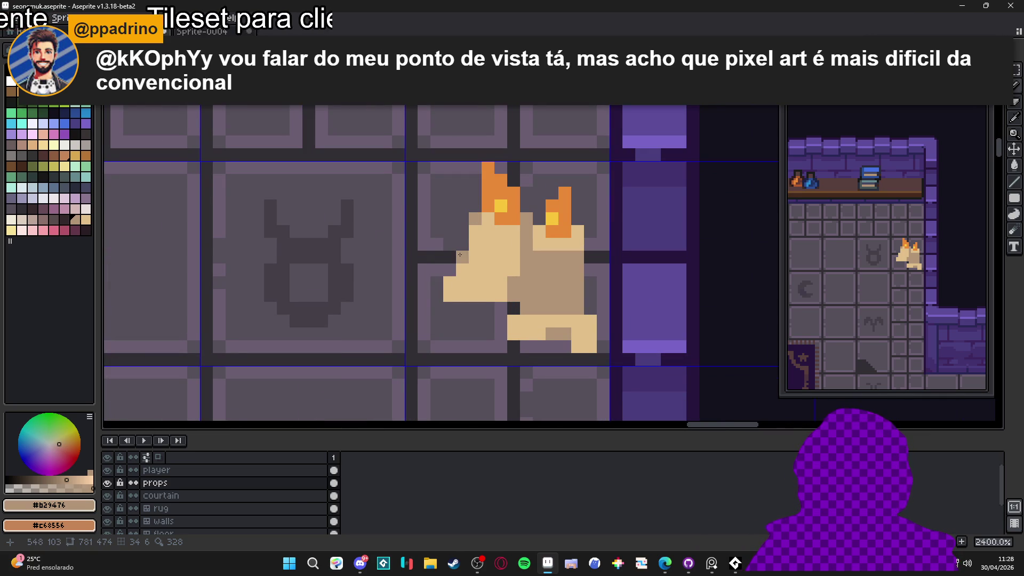
{"action": "left_click", "coordinate": [450, 283]}
{"action": "key", "text": "ctrl+z"}
{"action": "left_click", "coordinate": [459, 279]}
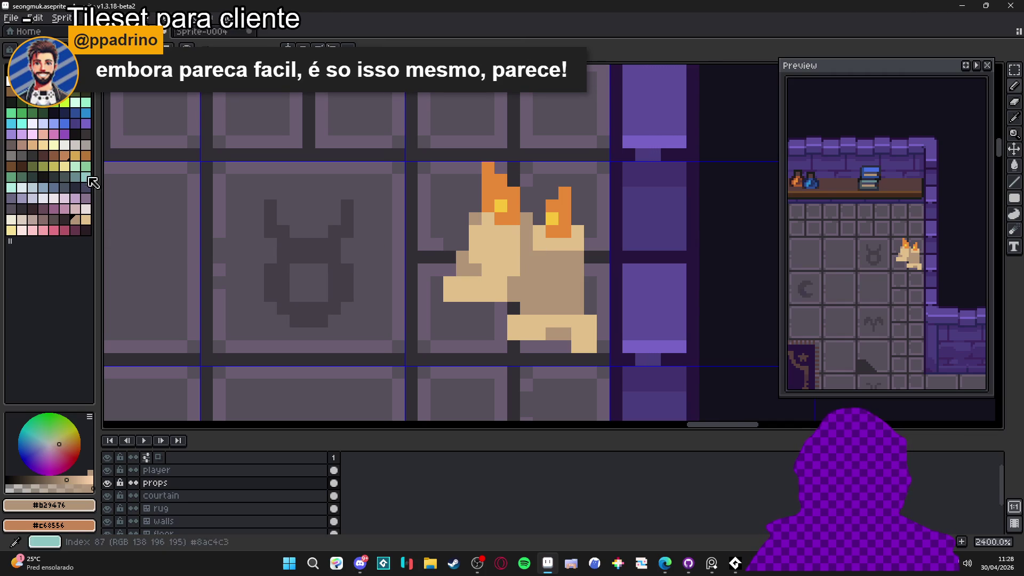
- Draw a darker vertical shadow line down the candle and darken two base pixels
{"action": "left_click", "coordinate": [57, 228]}
{"action": "mouse_move", "coordinate": [526, 269]}
{"action": "left_mouse_down"}
{"action": "mouse_move", "coordinate": [526, 243]}
{"action": "mouse_move", "coordinate": [525, 285]}
{"action": "left_mouse_up"}
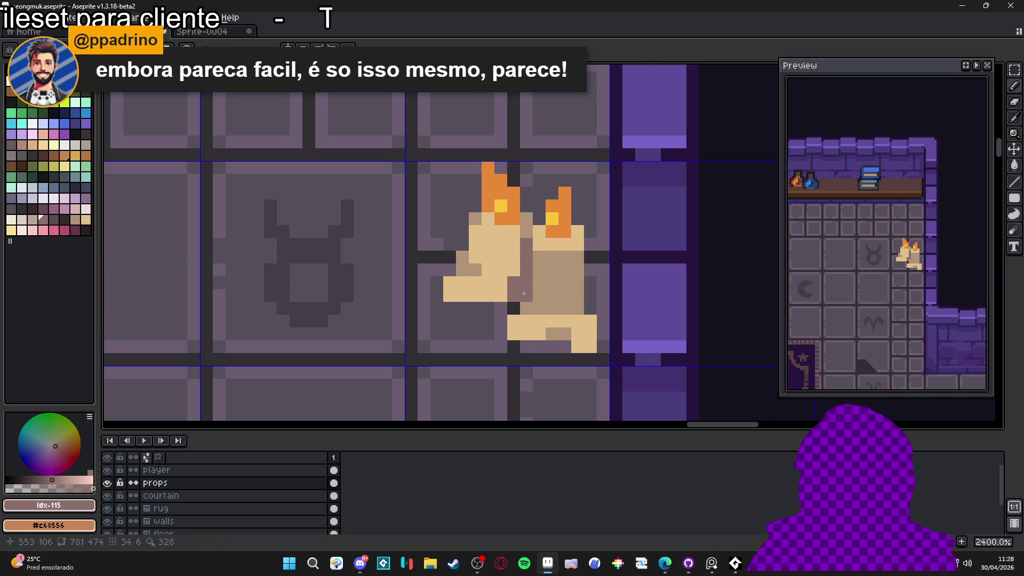
{"action": "scroll", "coordinate": [545, 323], "scroll_direction": "down", "scroll_amount": 5}
{"action": "scroll", "coordinate": [546, 324], "scroll_direction": "down", "scroll_amount": 1}
{"action": "scroll", "coordinate": [533, 309], "scroll_direction": "up", "scroll_amount": 7}
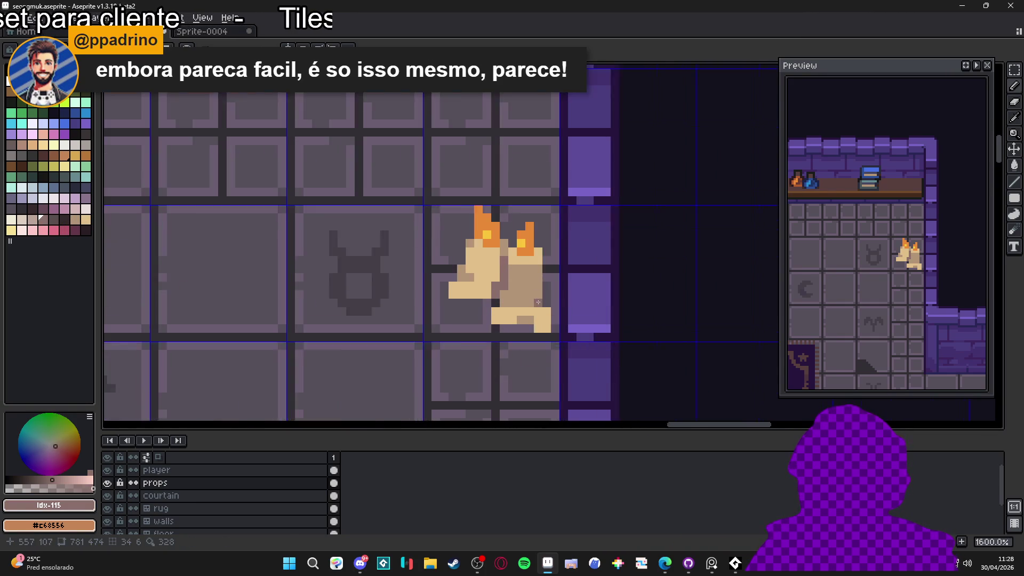
{"action": "left_click", "coordinate": [524, 285], "text": "alt"}
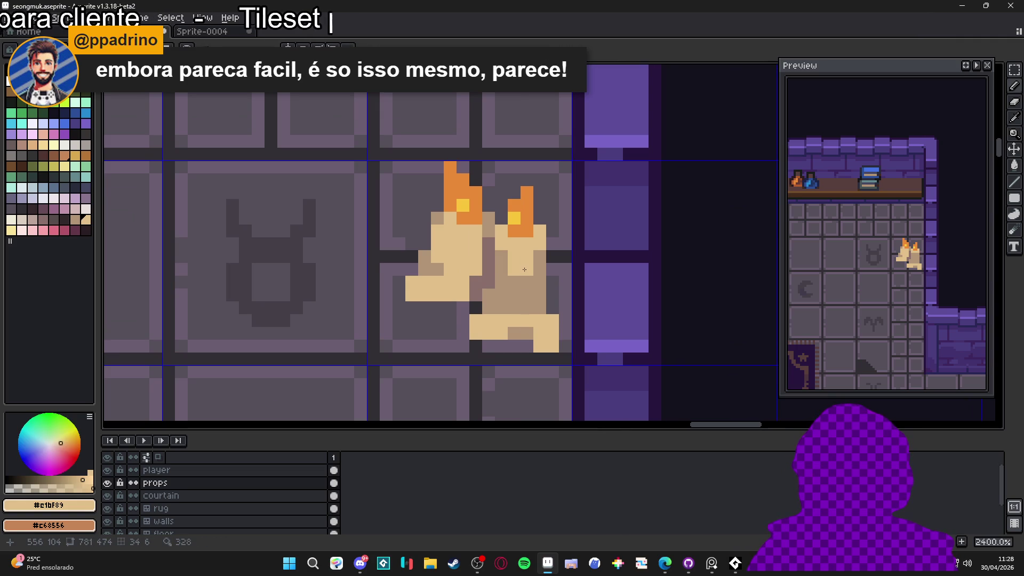
{"action": "left_click", "coordinate": [516, 294], "text": "alt"}
{"action": "left_click_drag", "start_coordinate": [514, 321], "coordinate": [475, 327]}
- Outline the candle's top, top right and left edge with very dark pixels
{"action": "left_click", "coordinate": [495, 270], "text": "alt"}
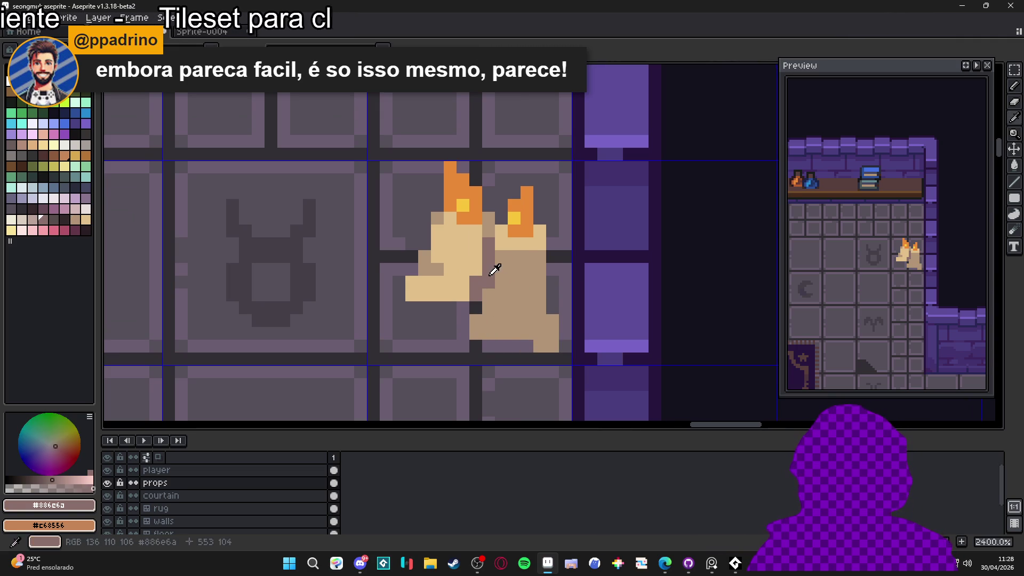
{"action": "left_click", "coordinate": [64, 219]}
{"action": "left_click", "coordinate": [538, 248]}
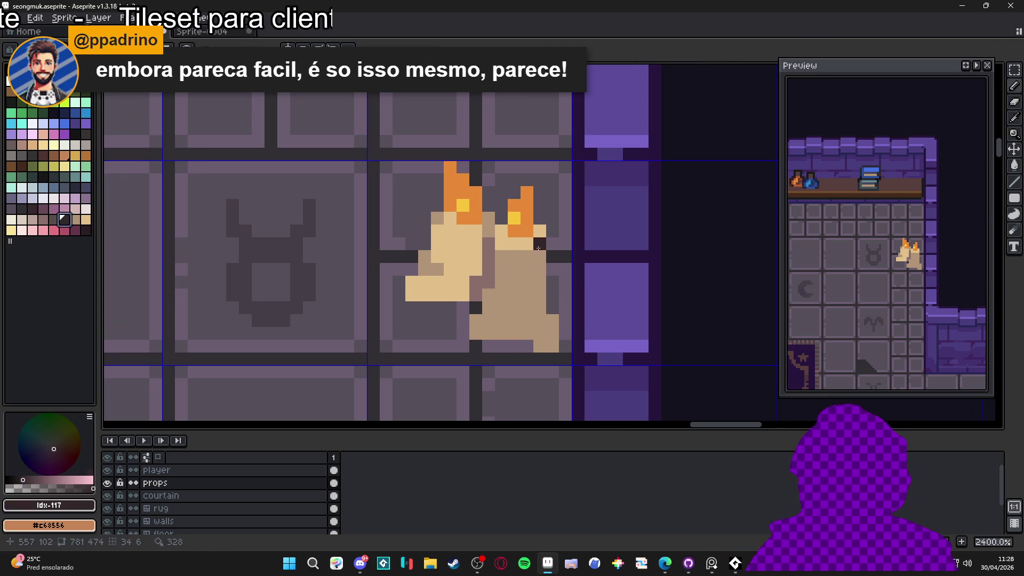
{"action": "left_click_drag", "start_coordinate": [553, 312], "coordinate": [550, 258]}
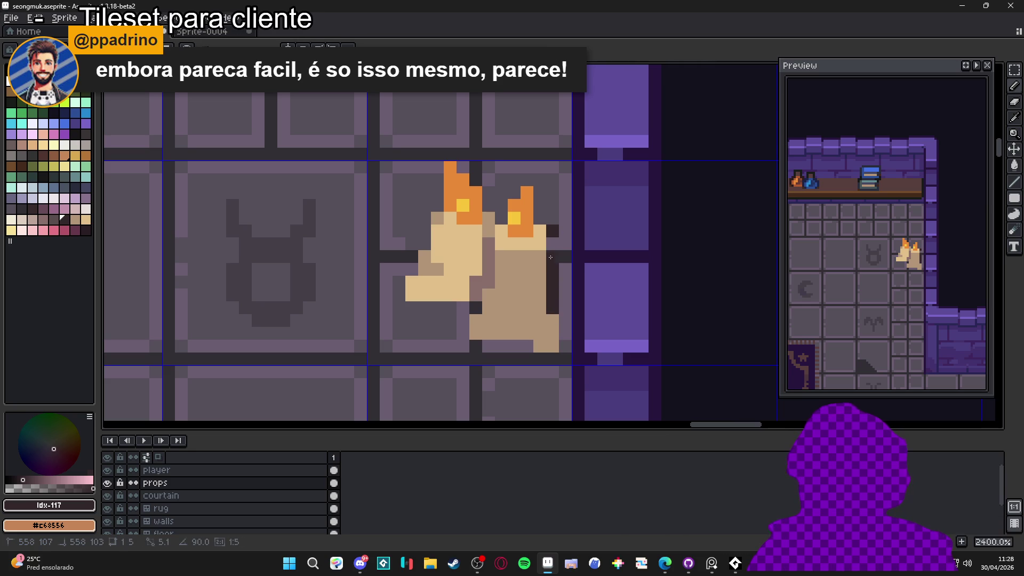
{"action": "left_click_drag", "start_coordinate": [539, 218], "coordinate": [553, 219]}
{"action": "left_click", "coordinate": [564, 309]}
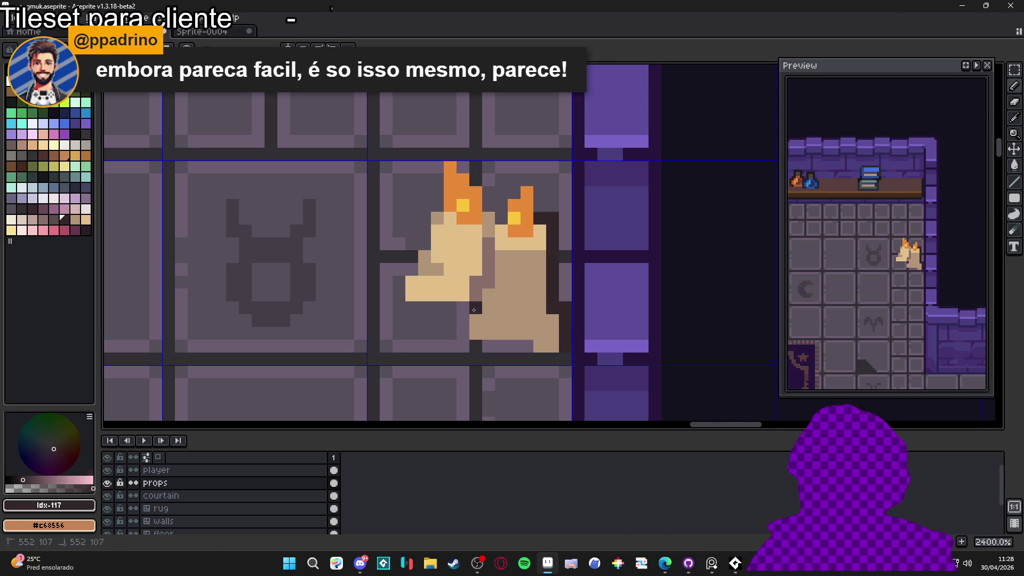
{"action": "left_click", "coordinate": [411, 269]}
{"action": "left_click_drag", "start_coordinate": [423, 244], "coordinate": [426, 210]}
{"action": "left_click", "coordinate": [425, 205]}
- Shade the candle's lower part and wax base with darker tan #886c6a
{"action": "scroll", "coordinate": [478, 266], "scroll_direction": "up", "scroll_amount": 1}
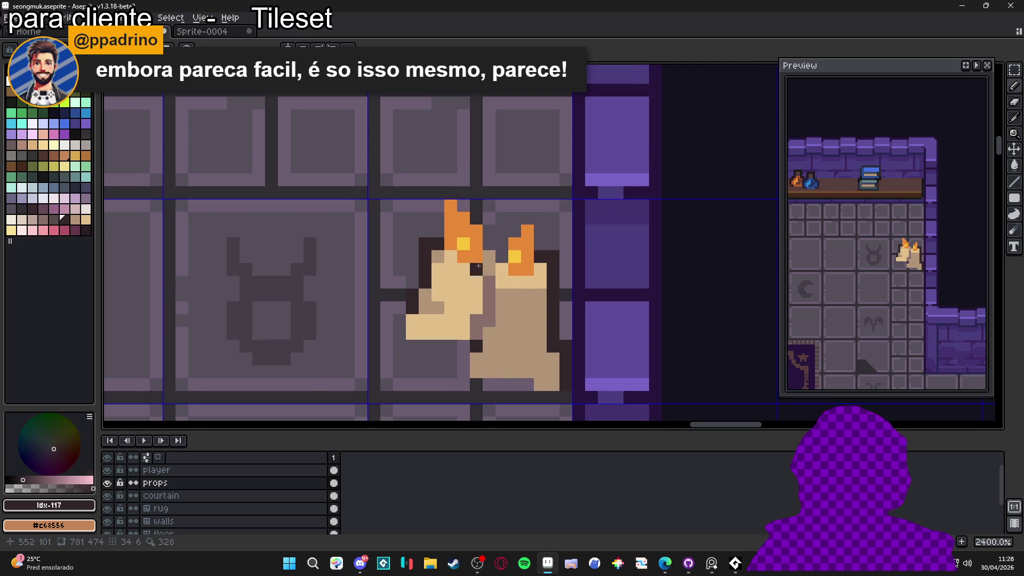
{"action": "scroll", "coordinate": [488, 240], "scroll_direction": "down", "scroll_amount": 5}
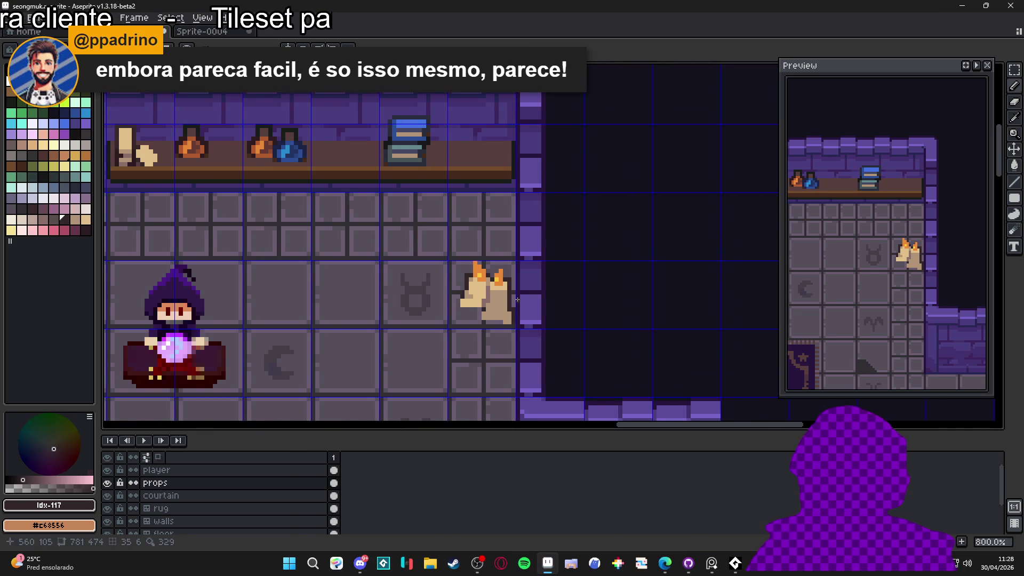
{"action": "scroll", "coordinate": [497, 300], "scroll_direction": "up", "scroll_amount": 5}
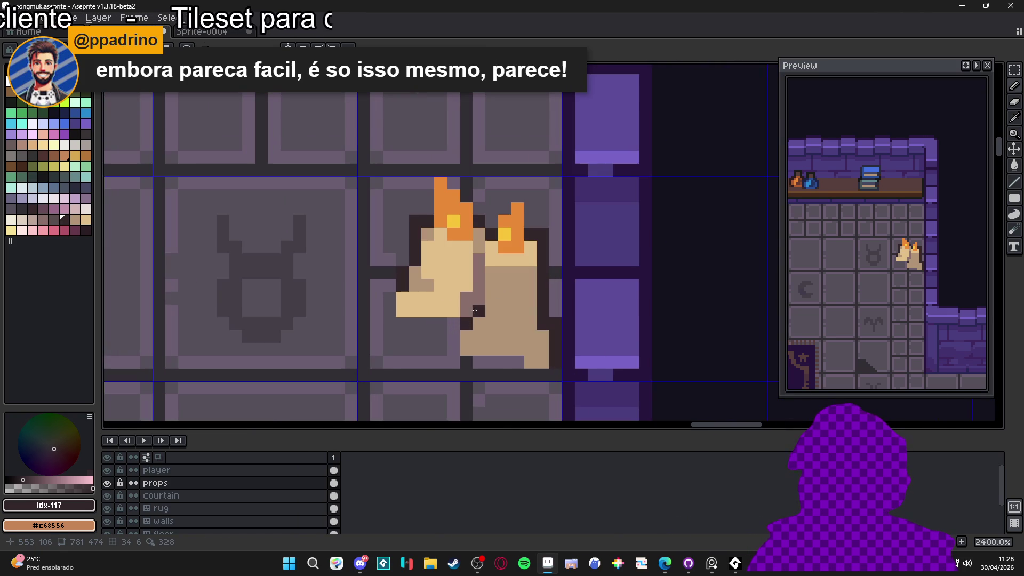
{"action": "left_click", "coordinate": [490, 324], "text": "alt"}
{"action": "left_click", "coordinate": [505, 349]}
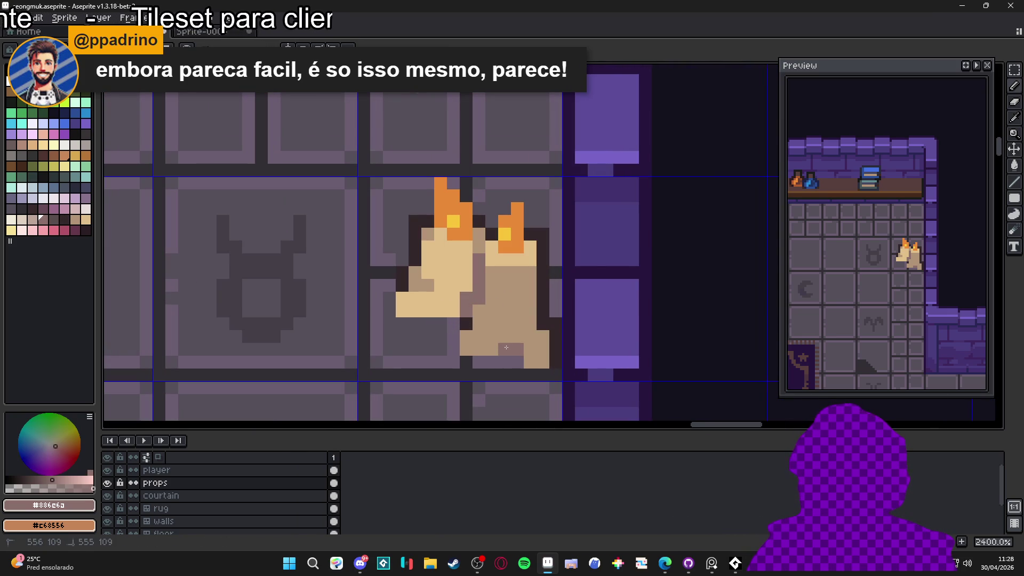
{"action": "left_click", "coordinate": [516, 338]}
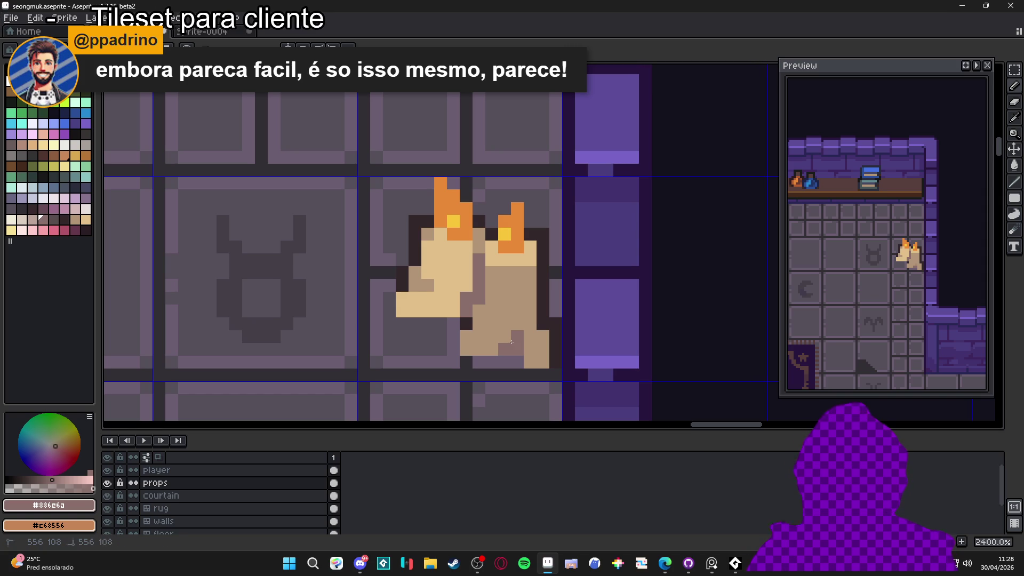
{"action": "left_click", "coordinate": [530, 336]}
{"action": "left_click", "coordinate": [491, 350]}
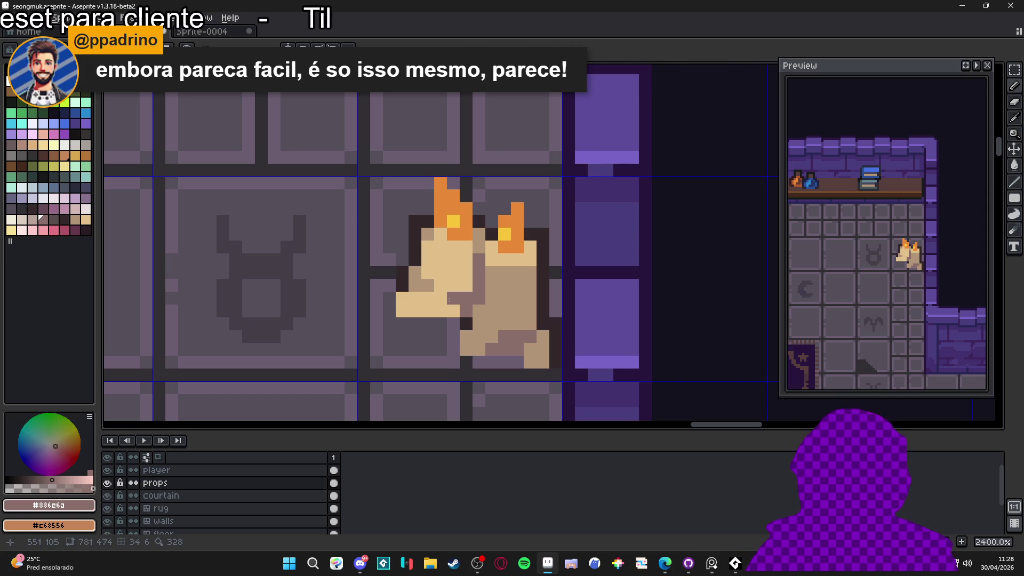
- Rework candle body pixels, swapping between light tan and tan #b29476
{"action": "left_click", "coordinate": [453, 286]}
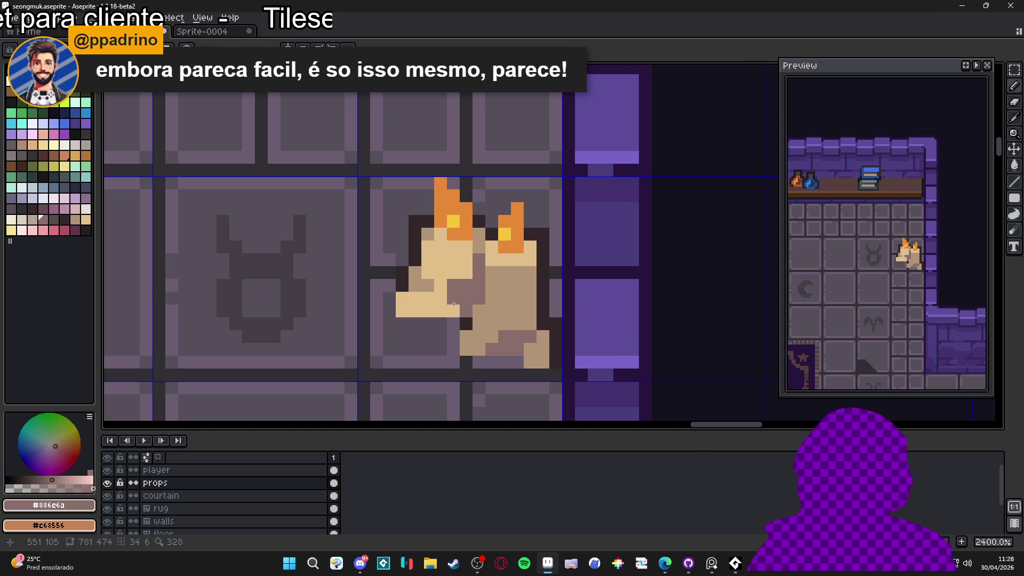
{"action": "left_click", "coordinate": [454, 297]}
{"action": "left_click", "coordinate": [440, 310]}
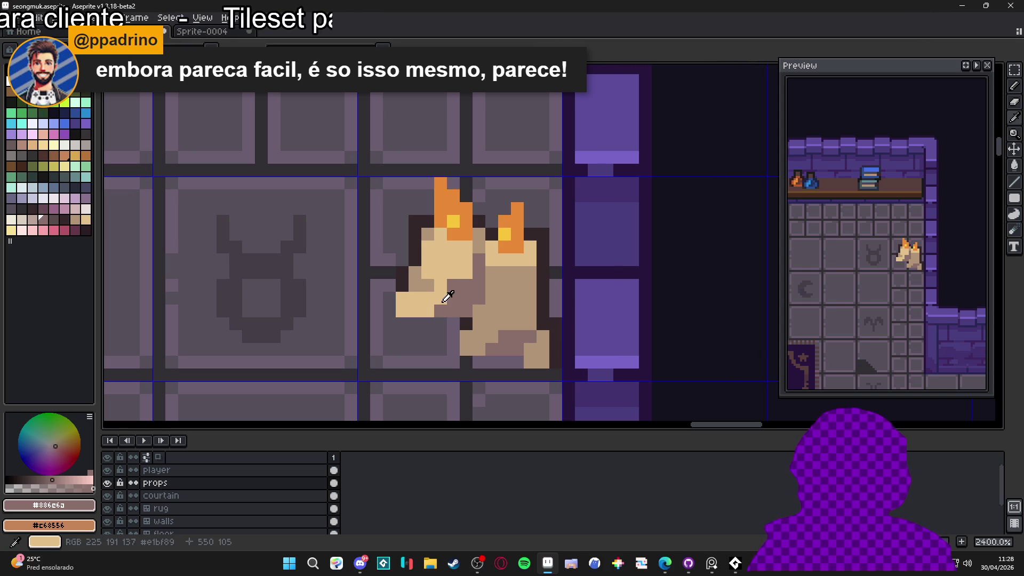
{"action": "left_click", "coordinate": [441, 299], "text": "alt"}
{"action": "left_click", "coordinate": [453, 286]}
{"action": "left_click", "coordinate": [460, 285], "text": "alt"}
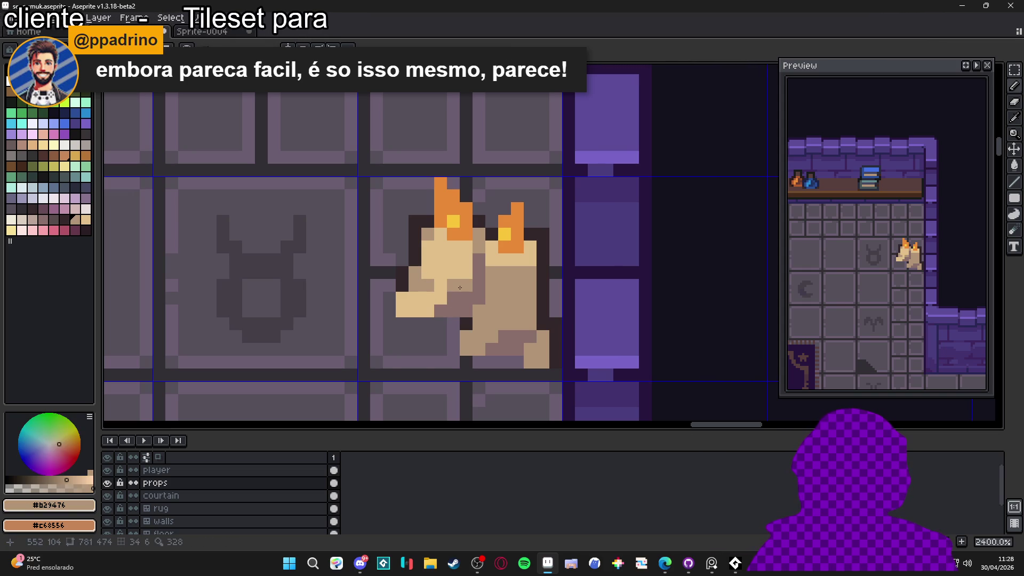
{"action": "left_click", "coordinate": [443, 297]}
{"action": "left_click", "coordinate": [442, 286]}
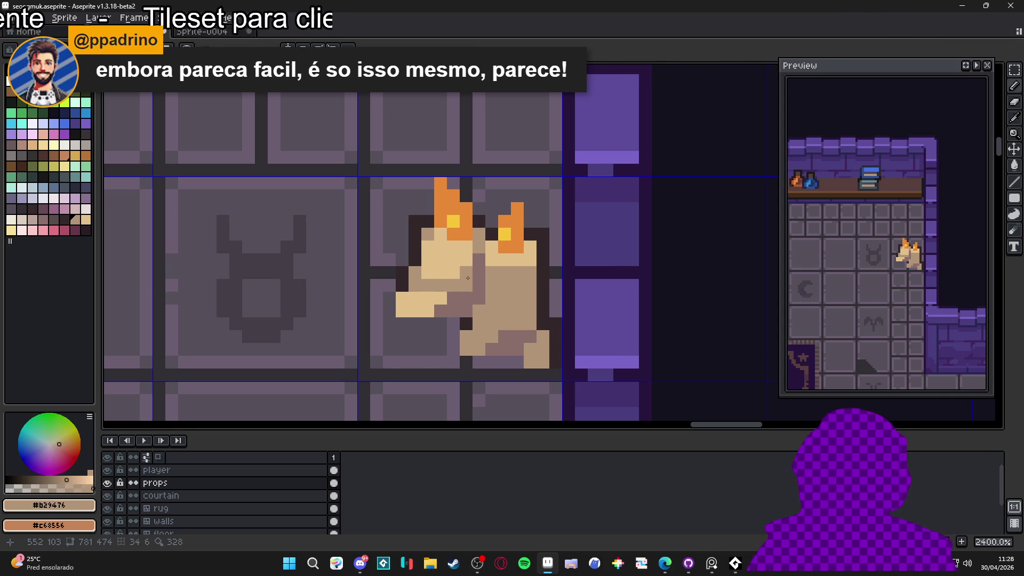
- Shade a row and several light pixels of the candle in darker tan
{"action": "left_click", "coordinate": [454, 260]}
{"action": "left_click", "coordinate": [466, 260]}
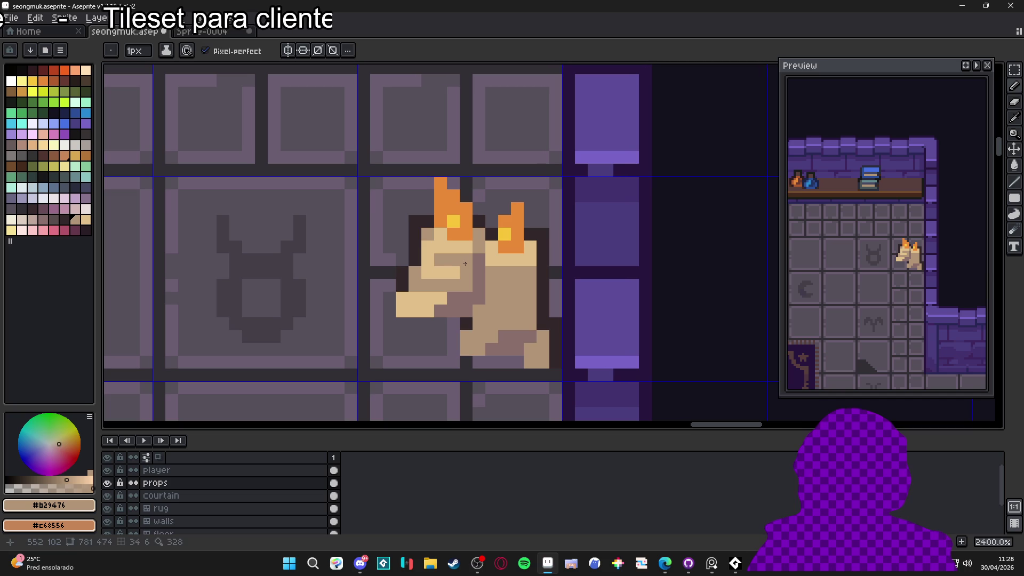
{"action": "left_click", "coordinate": [427, 260]}
{"action": "left_click", "coordinate": [453, 273]}
{"action": "left_click", "coordinate": [423, 274]}
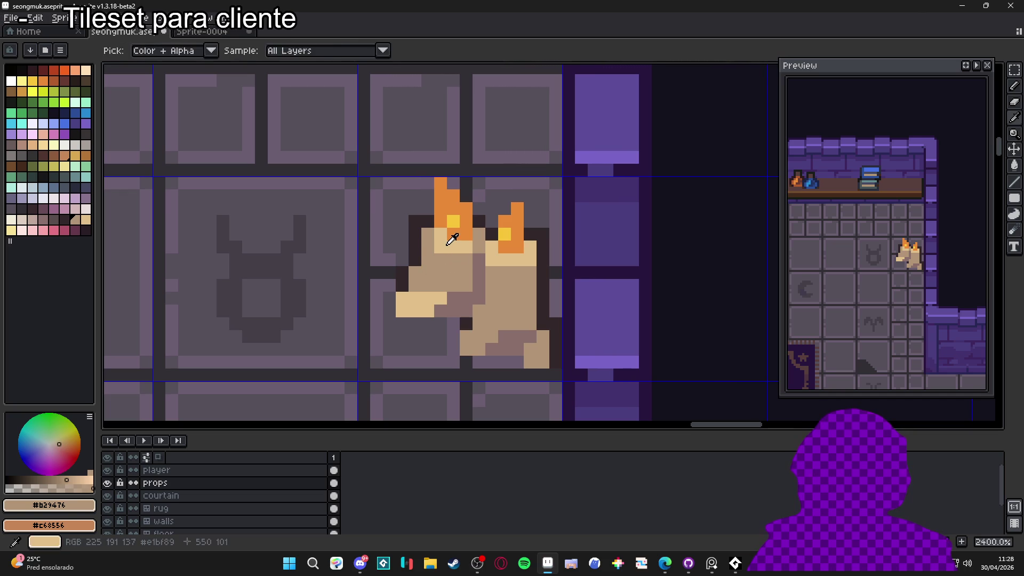
{"action": "left_click", "coordinate": [431, 250], "text": "alt"}
{"action": "left_click", "coordinate": [462, 266], "text": "alt"}
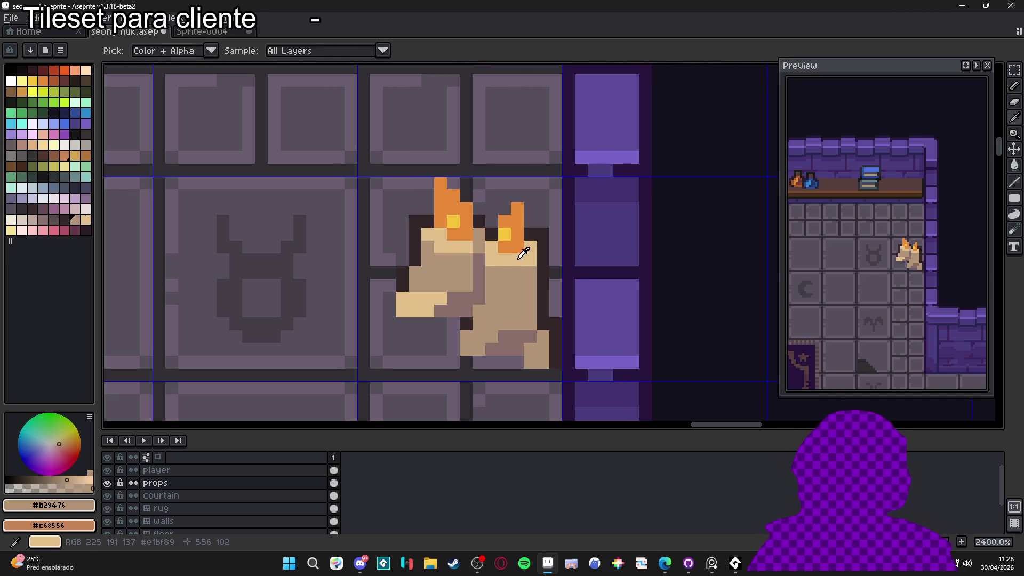
- Add a #33272a outline pixel and erase stray outline pixels at the candle's left
{"action": "left_click", "coordinate": [529, 265], "text": "alt"}
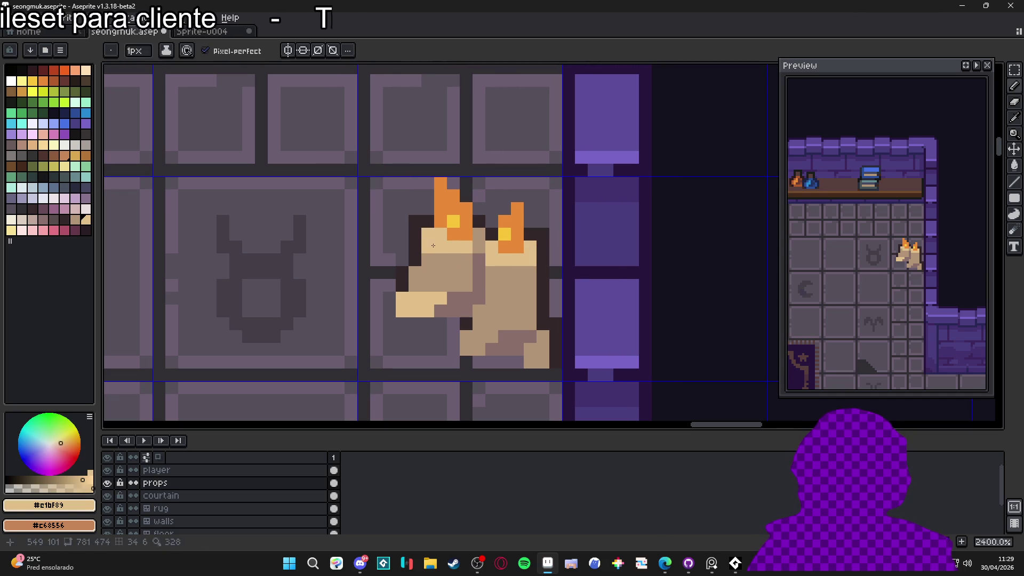
{"action": "left_click", "coordinate": [421, 232], "text": "alt"}
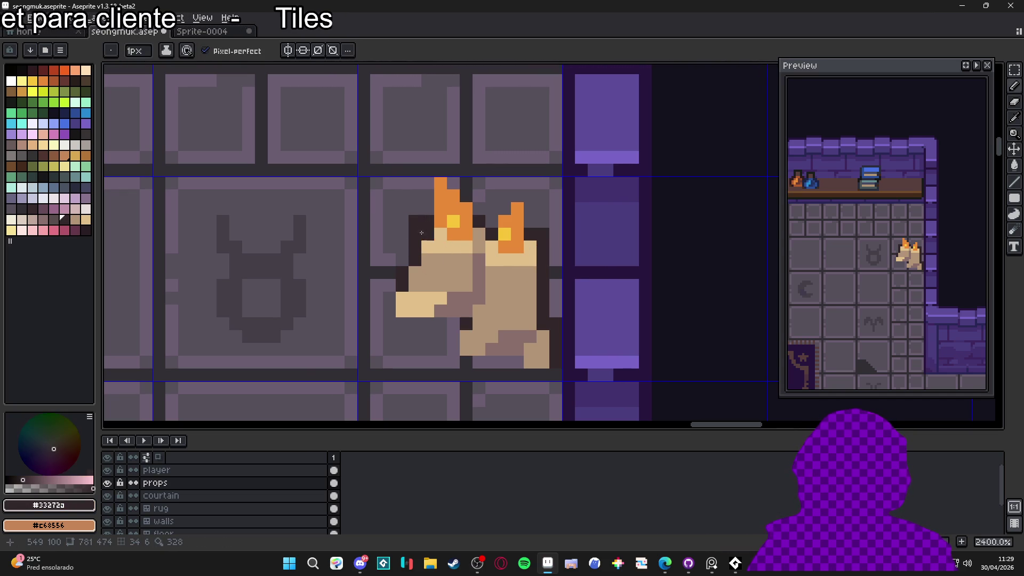
{"action": "left_click", "coordinate": [427, 247]}
{"action": "key", "text": "e"}
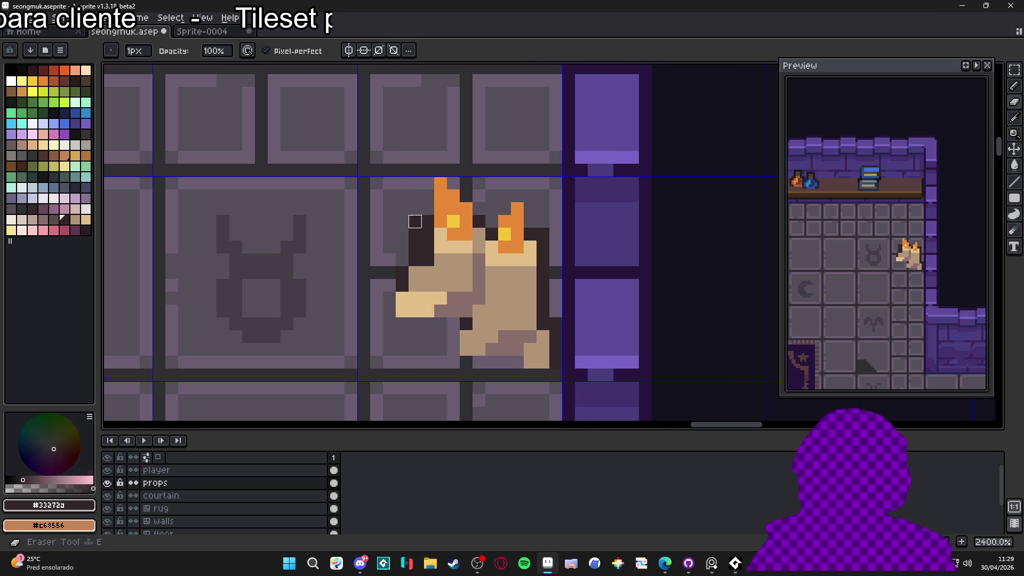
{"action": "left_click_drag", "start_coordinate": [416, 222], "coordinate": [415, 247]}
{"action": "key", "text": "b"}
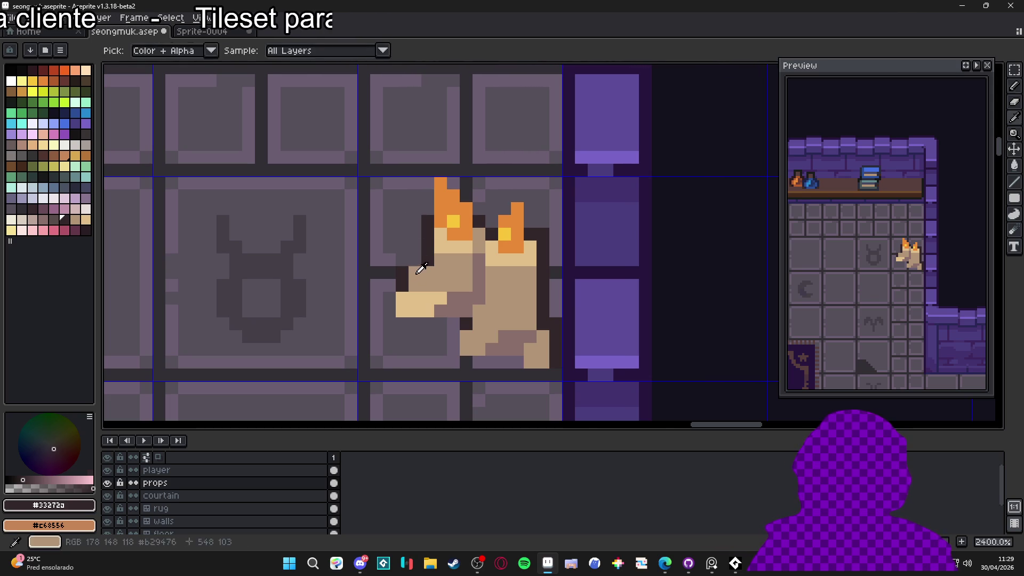
{"action": "key", "text": "e"}
{"action": "left_click_drag", "start_coordinate": [403, 272], "coordinate": [402, 285]}
- Recolour the dark pixel at the candle's lower left with mid tan #886e6a
{"action": "key", "text": "b"}
{"action": "scroll", "coordinate": [437, 292], "scroll_direction": "down", "scroll_amount": 3}
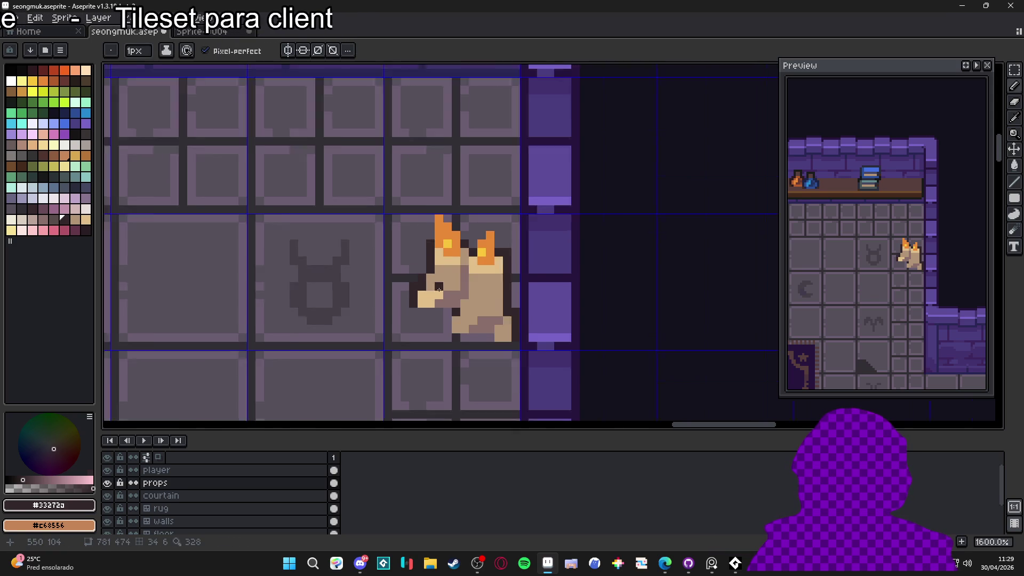
{"action": "scroll", "coordinate": [436, 291], "scroll_direction": "up", "scroll_amount": 2}
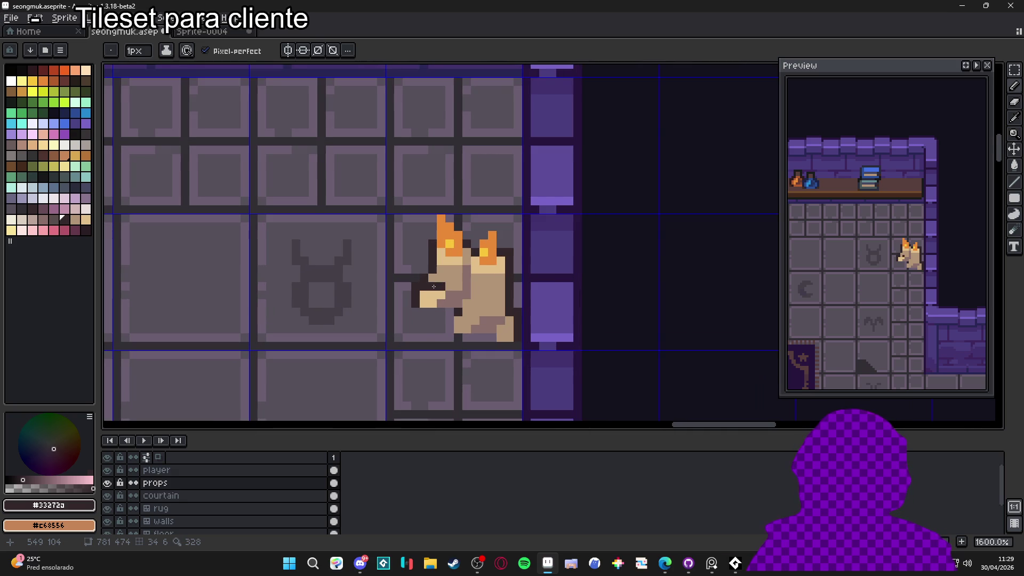
{"action": "scroll", "coordinate": [472, 292], "scroll_direction": "up", "scroll_amount": 2}
{"action": "key", "text": "alt"}
{"action": "left_click", "coordinate": [472, 291], "text": "alt"}
{"action": "left_click", "coordinate": [428, 284]}
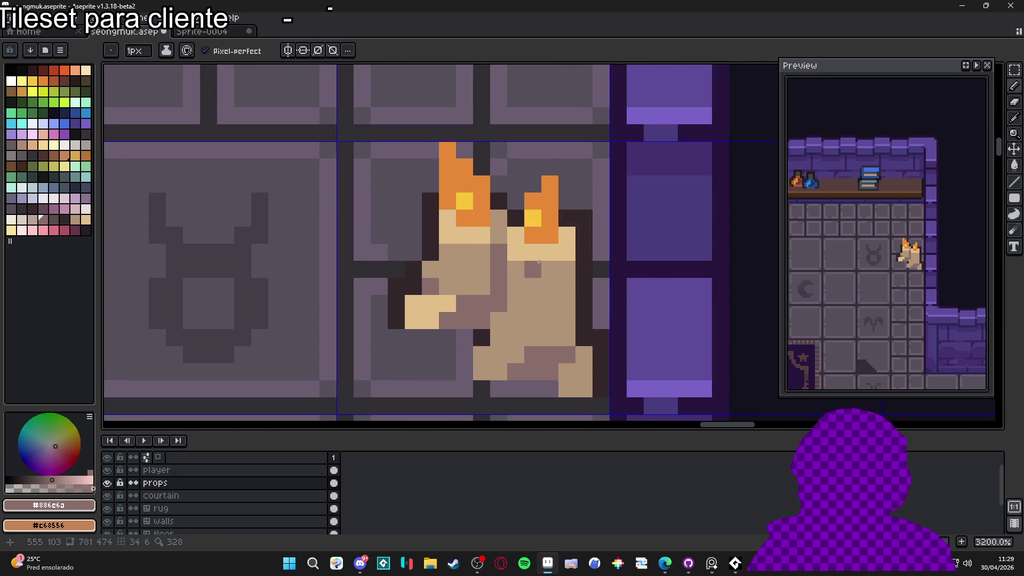
- Paint pale yellow highlights along the tops of the left and right flames
{"action": "scroll", "coordinate": [531, 277], "scroll_direction": "down", "scroll_amount": 6}
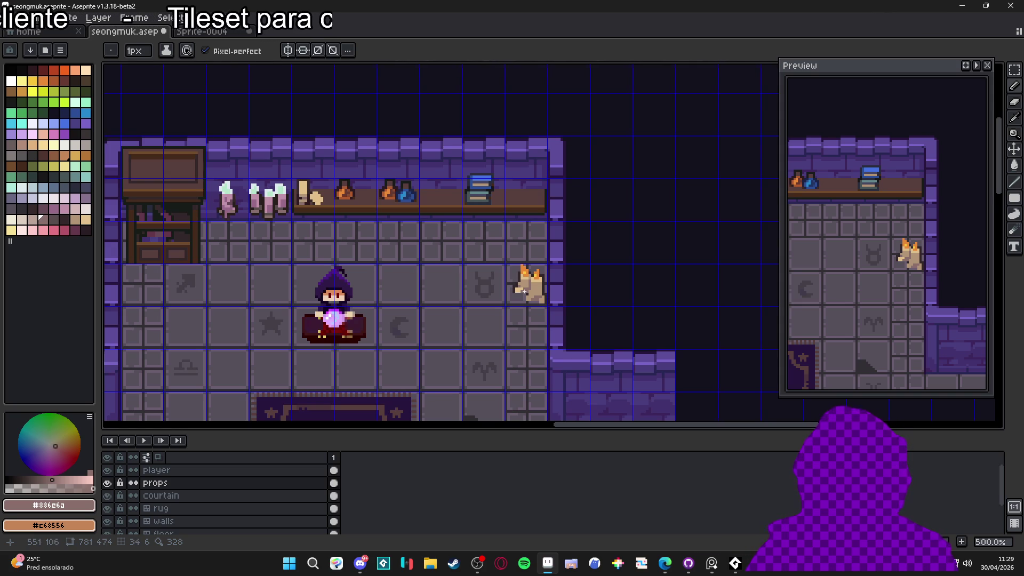
{"action": "scroll", "coordinate": [561, 265], "scroll_direction": "up", "scroll_amount": 5}
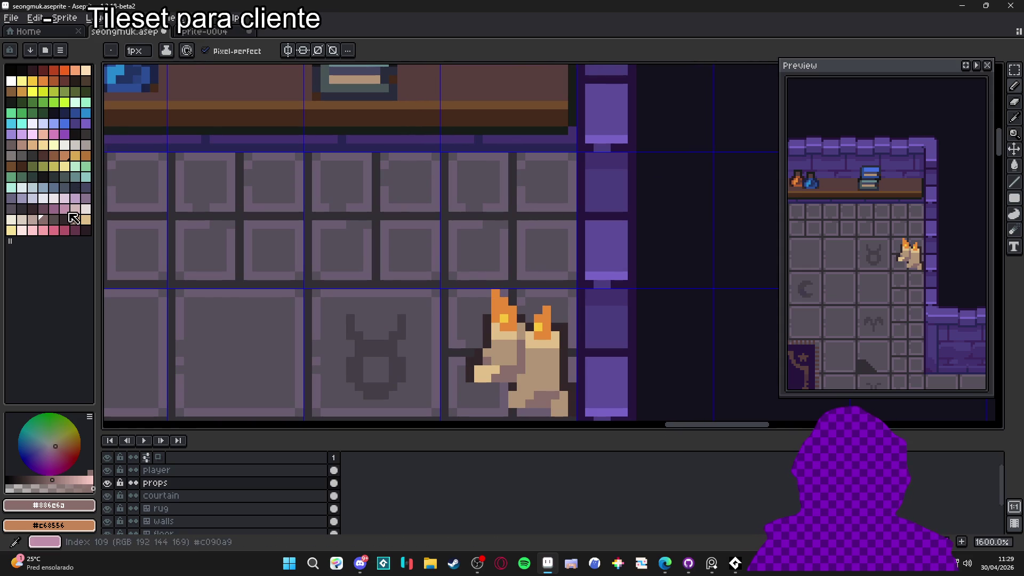
{"action": "left_click", "coordinate": [64, 166]}
{"action": "left_click", "coordinate": [512, 300]}
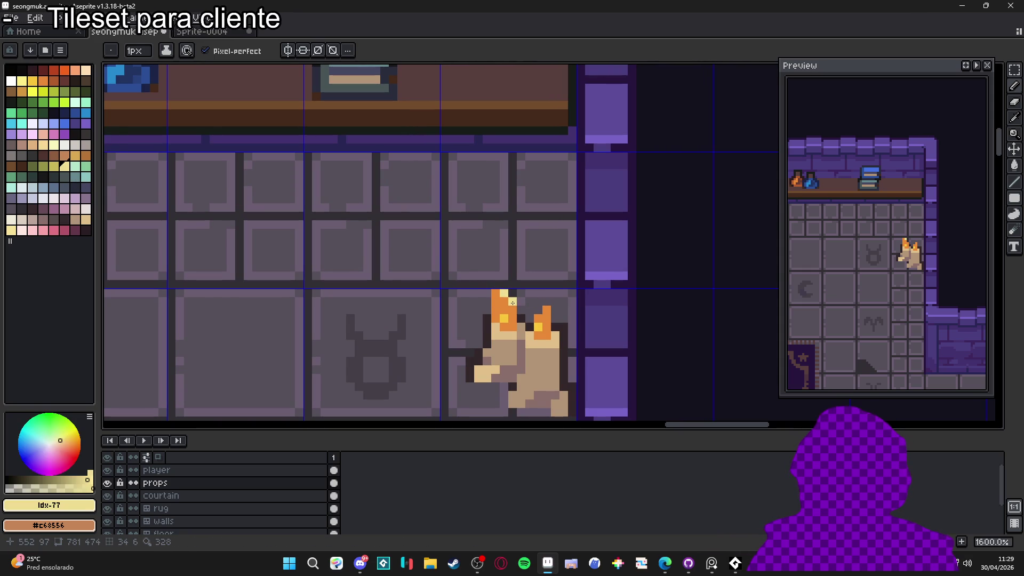
{"action": "left_click", "coordinate": [497, 293]}
{"action": "left_click", "coordinate": [487, 301]}
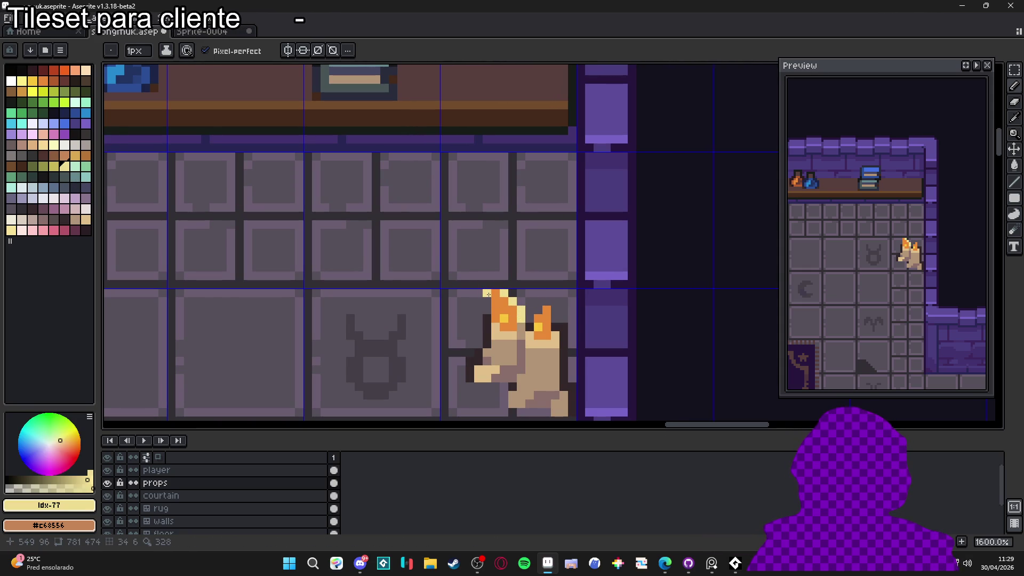
{"action": "scroll", "coordinate": [544, 325], "scroll_direction": "down", "scroll_amount": 3}
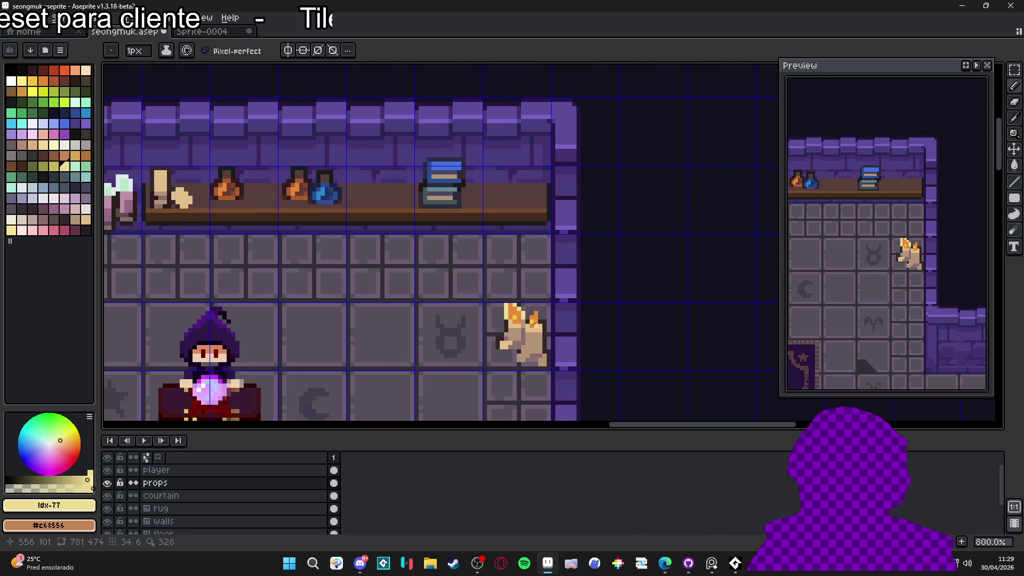
{"action": "scroll", "coordinate": [525, 318], "scroll_direction": "up", "scroll_amount": 3}
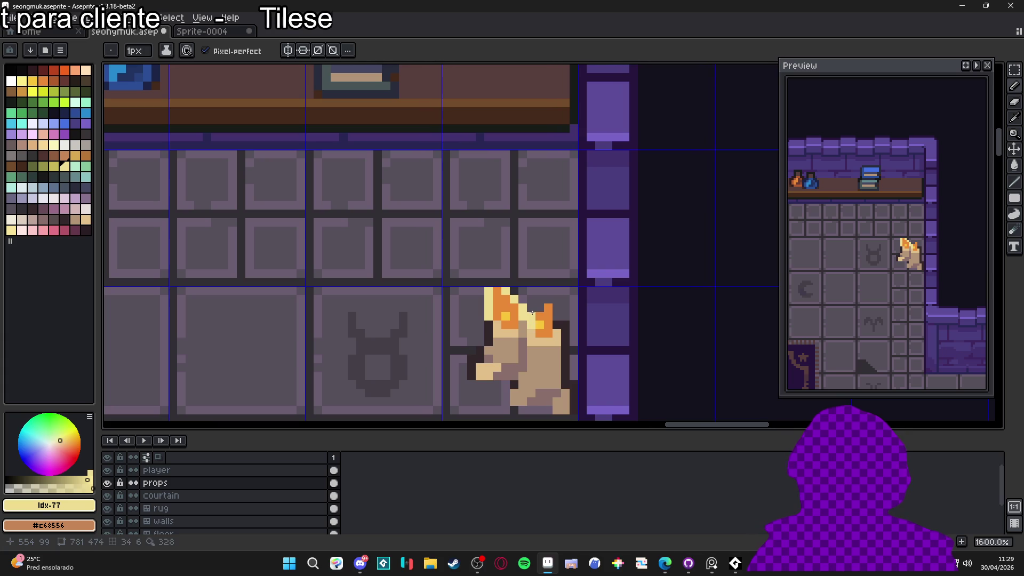
{"action": "mouse_move", "coordinate": [539, 306]}
{"action": "left_mouse_down"}
{"action": "mouse_move", "coordinate": [549, 299]}
{"action": "mouse_move", "coordinate": [557, 333]}
{"action": "mouse_move", "coordinate": [535, 334]}
{"action": "left_mouse_up"}
{"action": "scroll", "coordinate": [537, 327], "scroll_direction": "down", "scroll_amount": 7}
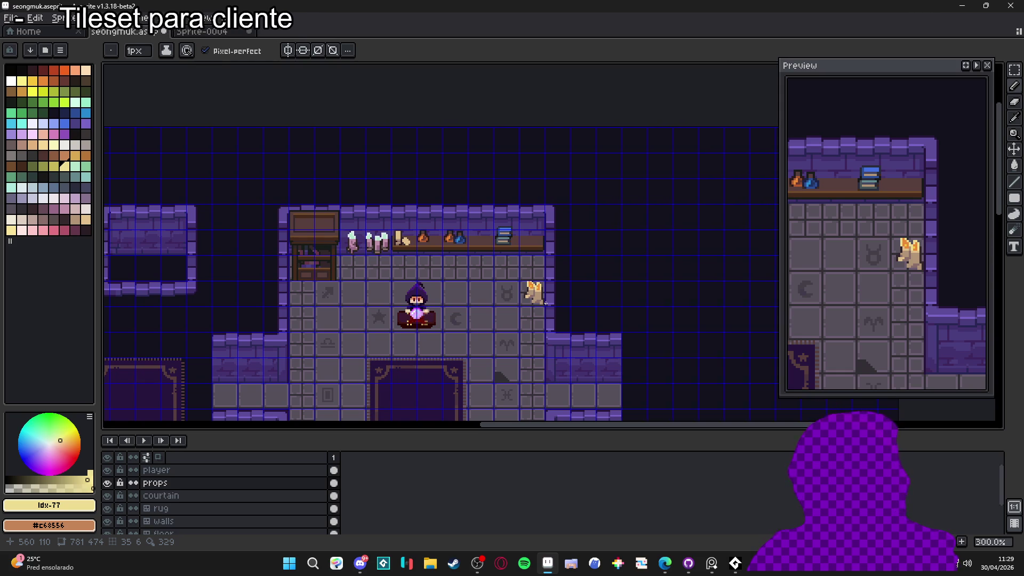
{"action": "scroll", "coordinate": [544, 301], "scroll_direction": "up", "scroll_amount": 9}
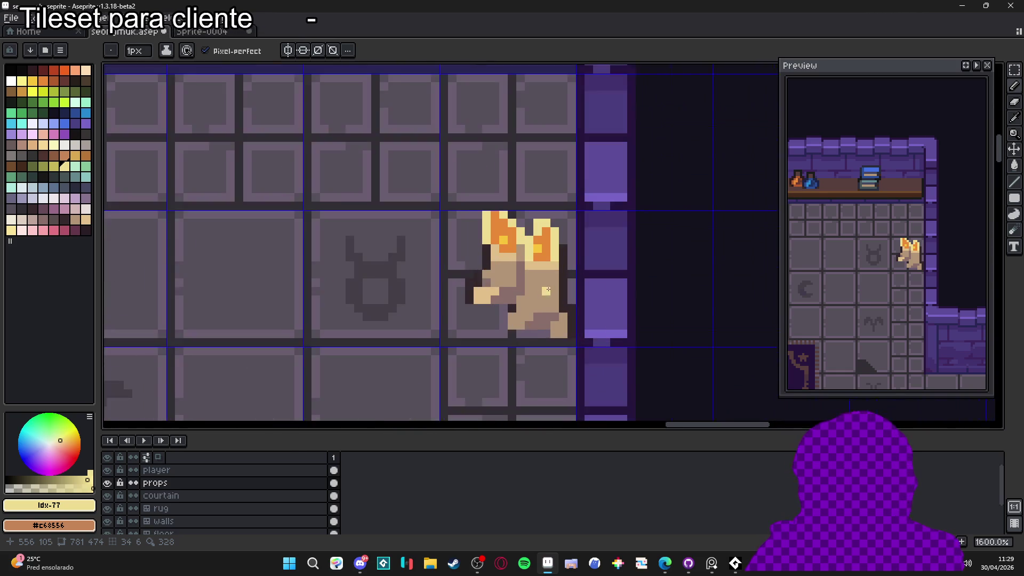
- Eyedrop mauve and tan from the prop and repaint individual shading pixels and a mauve line
{"action": "left_click", "coordinate": [527, 328], "text": "alt"}
{"action": "left_click", "coordinate": [534, 314]}
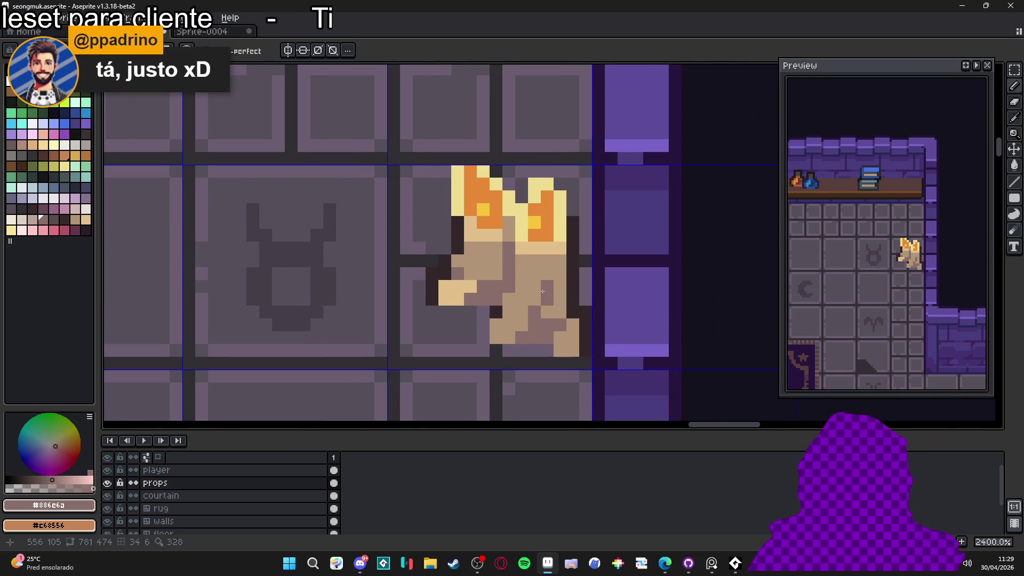
{"action": "left_click", "coordinate": [547, 313]}
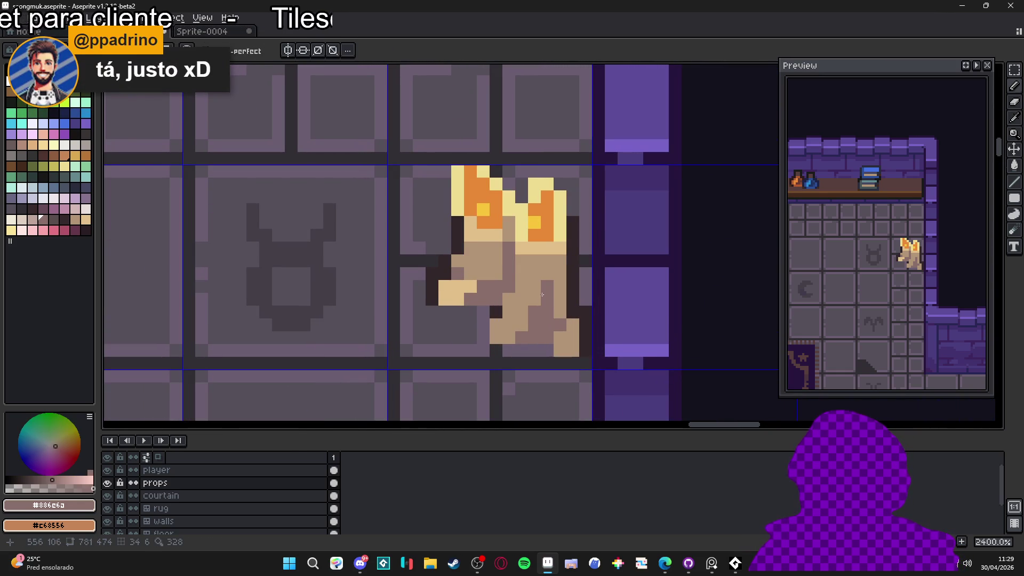
{"action": "left_click", "coordinate": [560, 298], "text": "alt"}
{"action": "left_click", "coordinate": [543, 286]}
{"action": "mouse_move", "coordinate": [544, 286]}
{"action": "left_mouse_down"}
{"action": "mouse_move", "coordinate": [547, 312]}
{"action": "mouse_move", "coordinate": [561, 275]}
{"action": "left_mouse_up"}
{"action": "left_click", "coordinate": [561, 312], "text": "alt"}
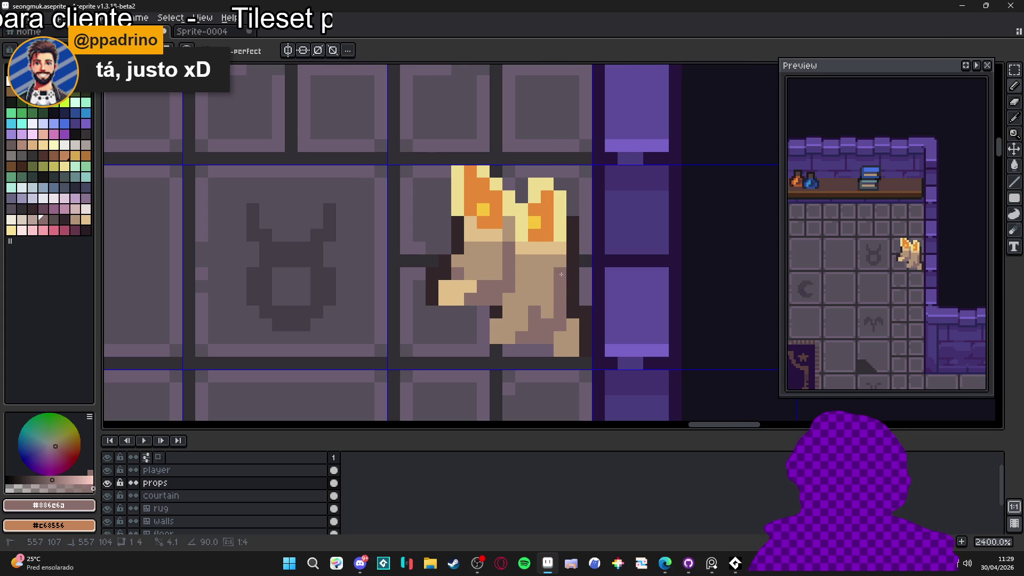
{"action": "left_click", "coordinate": [530, 263], "text": "alt"}
{"action": "left_click", "coordinate": [557, 252]}
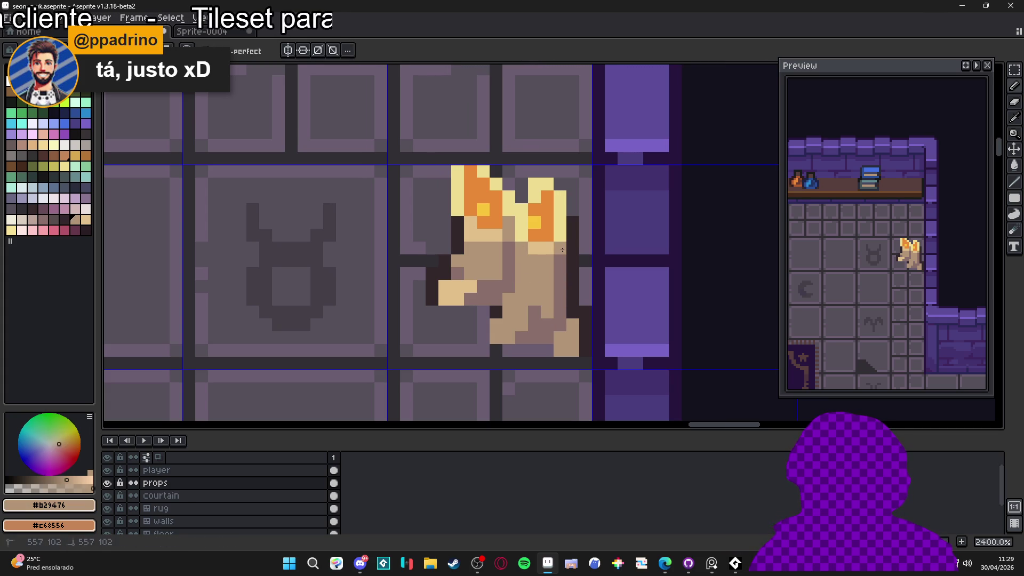
{"action": "left_click", "coordinate": [470, 235]}
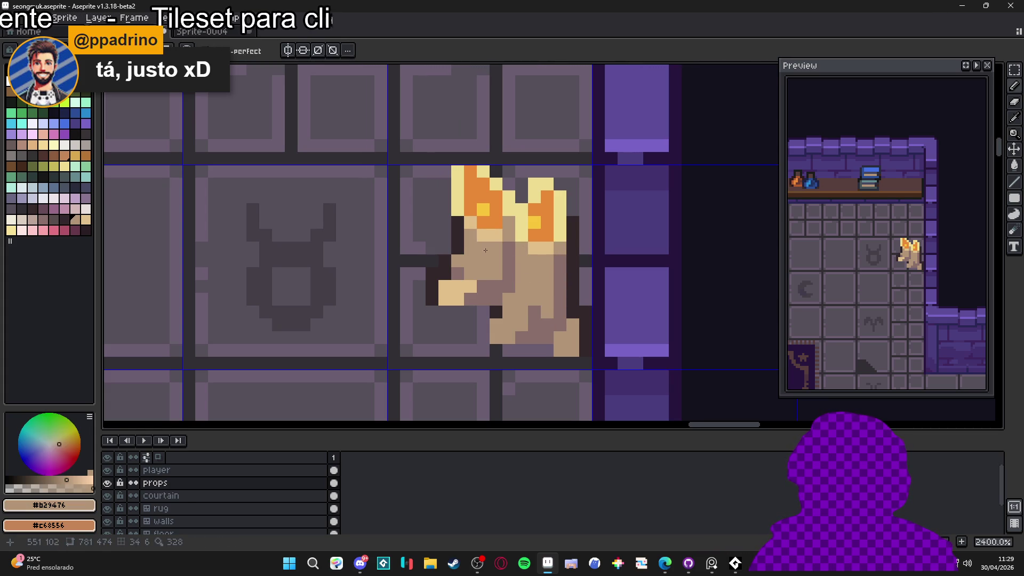
{"action": "scroll", "coordinate": [491, 269], "scroll_direction": "up", "scroll_amount": 1}
{"action": "scroll", "coordinate": [496, 260], "scroll_direction": "down", "scroll_amount": 7}
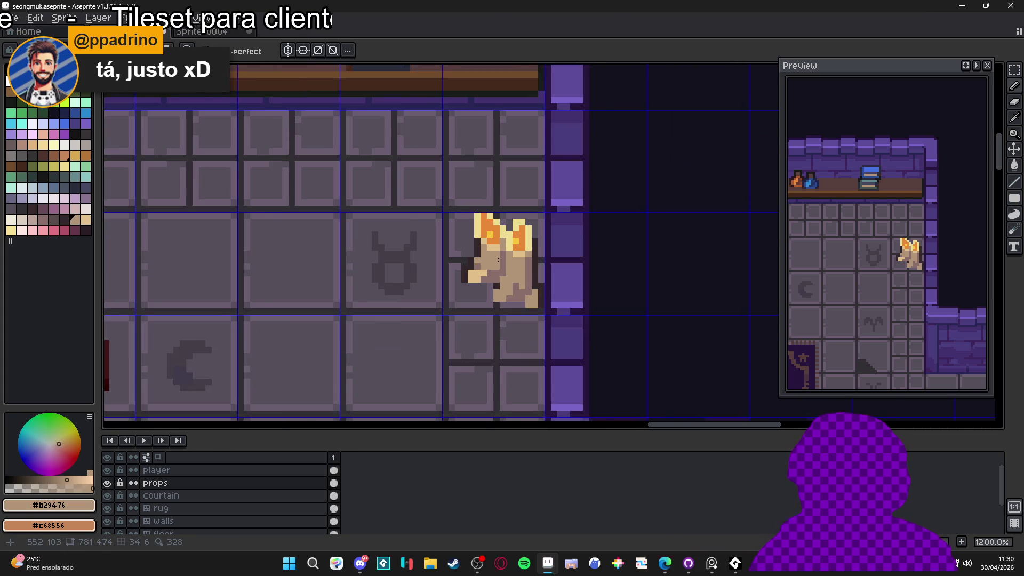
{"action": "scroll", "coordinate": [524, 283], "scroll_direction": "down", "scroll_amount": 1}
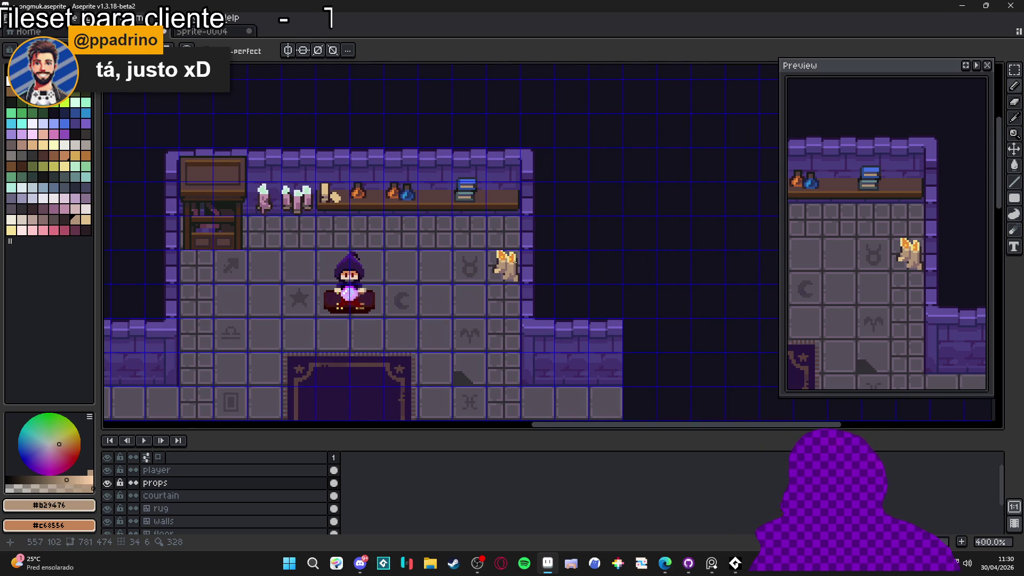
{"action": "scroll", "coordinate": [515, 263], "scroll_direction": "up", "scroll_amount": 5}
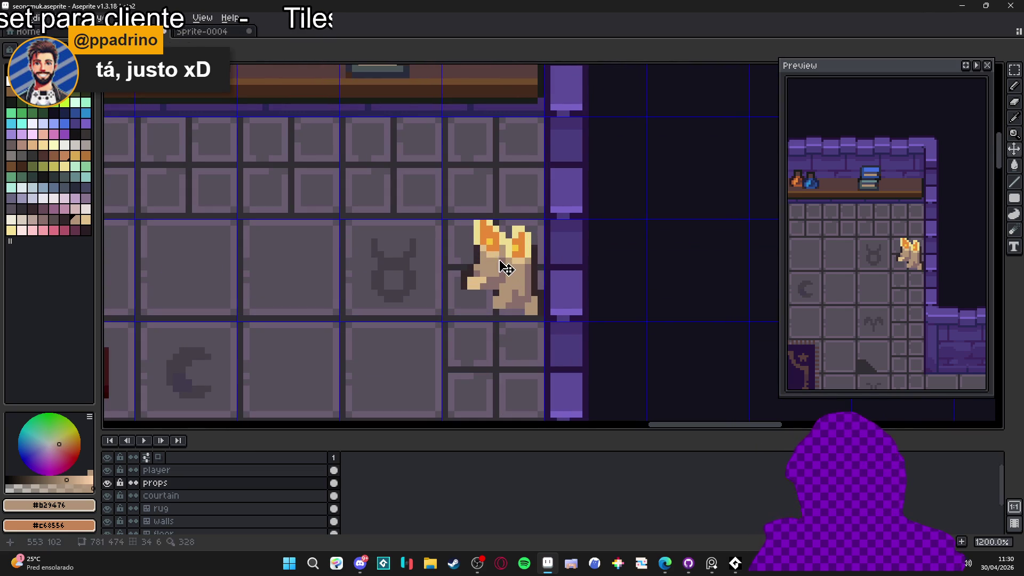
- Select the old floor prop's tile and delete it
{"action": "left_click", "coordinate": [506, 268]}
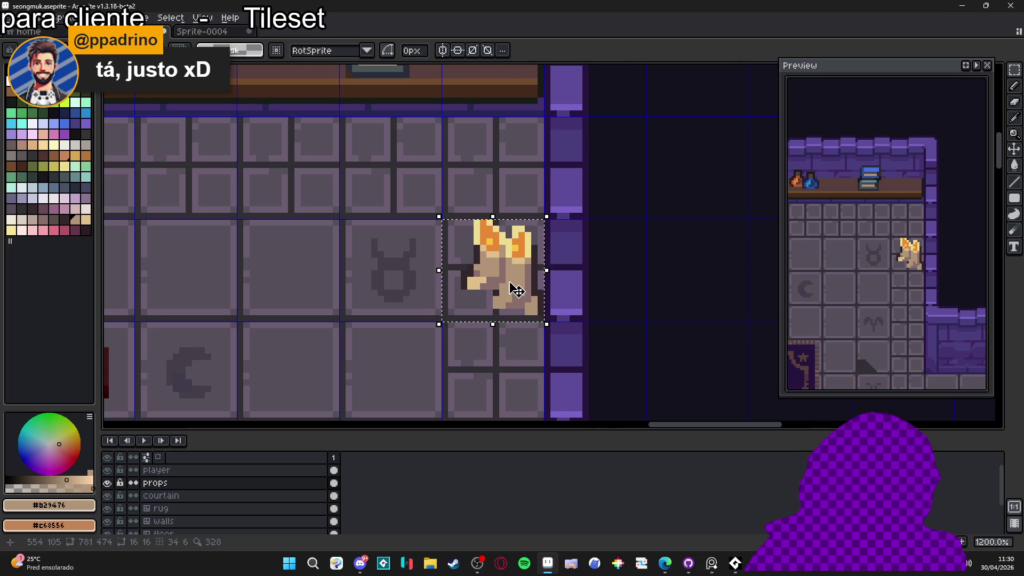
{"action": "key", "text": "ctrl+d"}
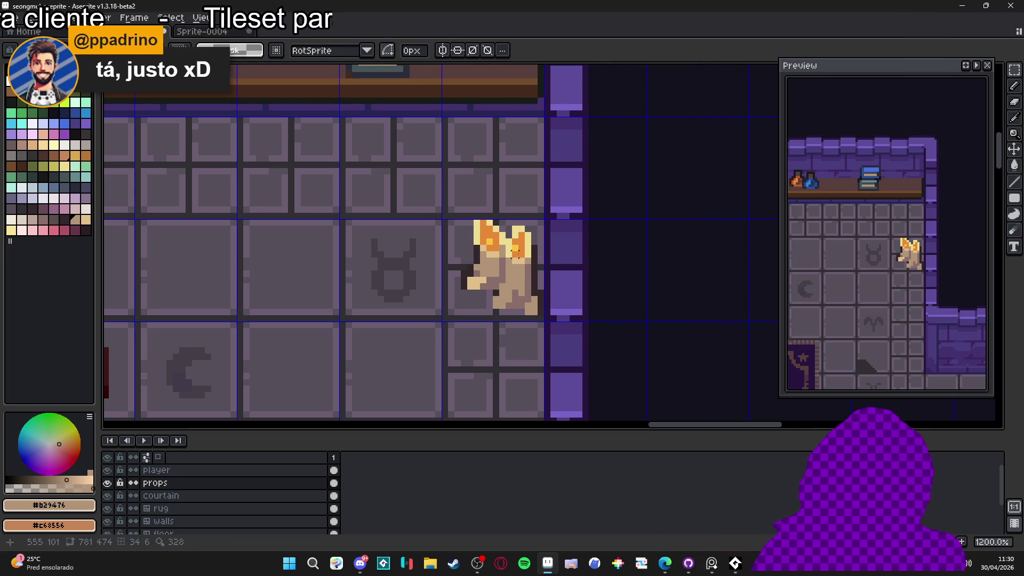
{"action": "left_click", "coordinate": [515, 254]}
{"action": "key", "text": "Delete"}
{"action": "key", "text": "b"}
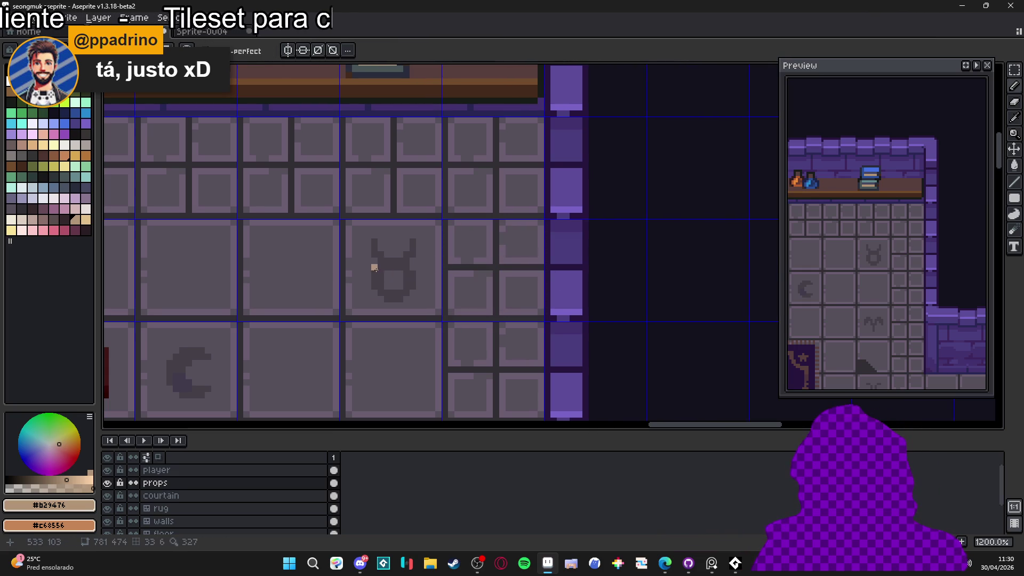
- Draw a tall solid tan candle with a wider wax base
{"action": "scroll", "coordinate": [375, 269], "scroll_direction": "down", "scroll_amount": 2}
{"action": "mouse_move", "coordinate": [424, 265]}
{"action": "left_mouse_down"}
{"action": "mouse_move", "coordinate": [421, 295]}
{"action": "mouse_move", "coordinate": [441, 267]}
{"action": "mouse_move", "coordinate": [443, 297]}
{"action": "mouse_move", "coordinate": [424, 311]}
{"action": "left_mouse_up"}
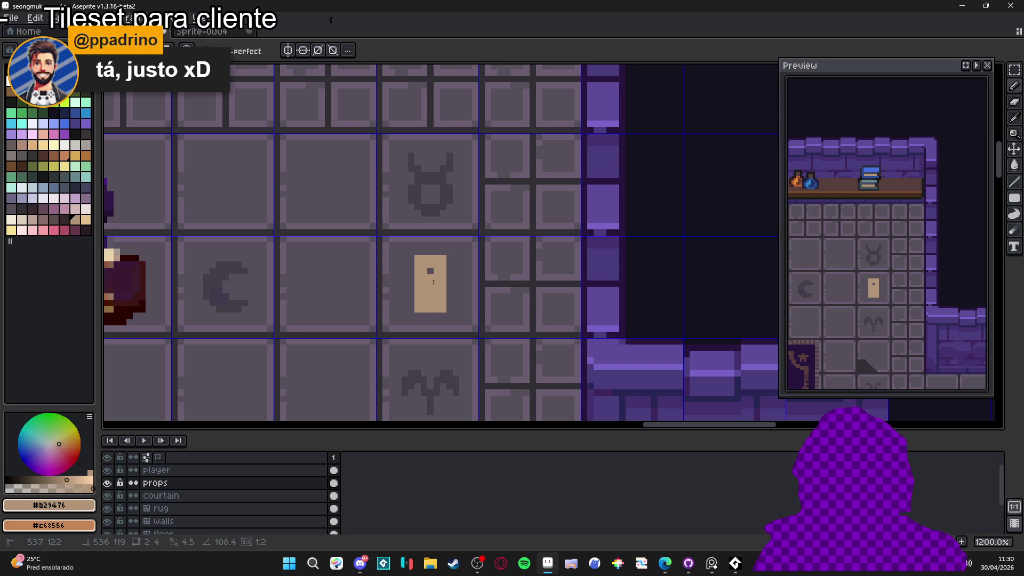
{"action": "mouse_move", "coordinate": [431, 275]}
{"action": "left_mouse_down"}
{"action": "mouse_move", "coordinate": [438, 307]}
{"action": "mouse_move", "coordinate": [418, 314]}
{"action": "left_mouse_up"}
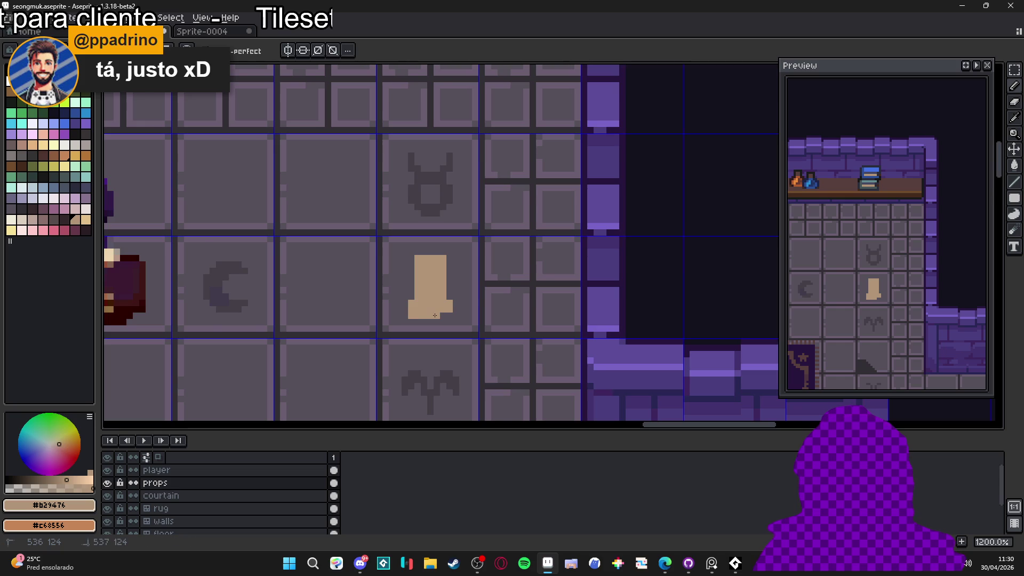
{"action": "scroll", "coordinate": [435, 315], "scroll_direction": "down", "scroll_amount": 3}
{"action": "scroll", "coordinate": [430, 277], "scroll_direction": "up", "scroll_amount": 4}
{"action": "left_click", "coordinate": [430, 278]}
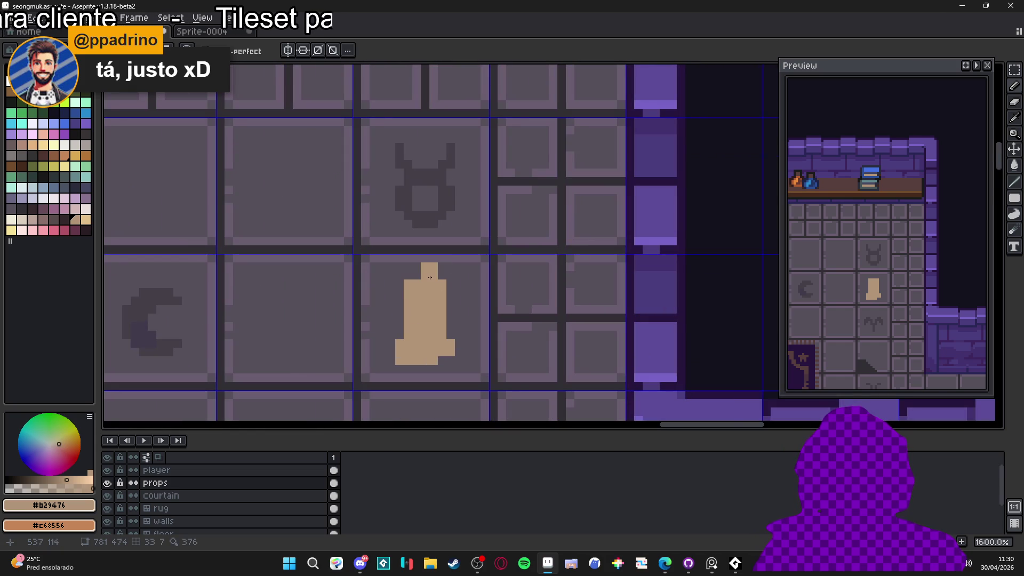
{"action": "key", "text": "ctrl+z"}
- Marquee-select the area around the candle, then drop the selection
{"action": "key", "text": "m"}
{"action": "left_click_drag", "start_coordinate": [380, 282], "coordinate": [477, 379]}
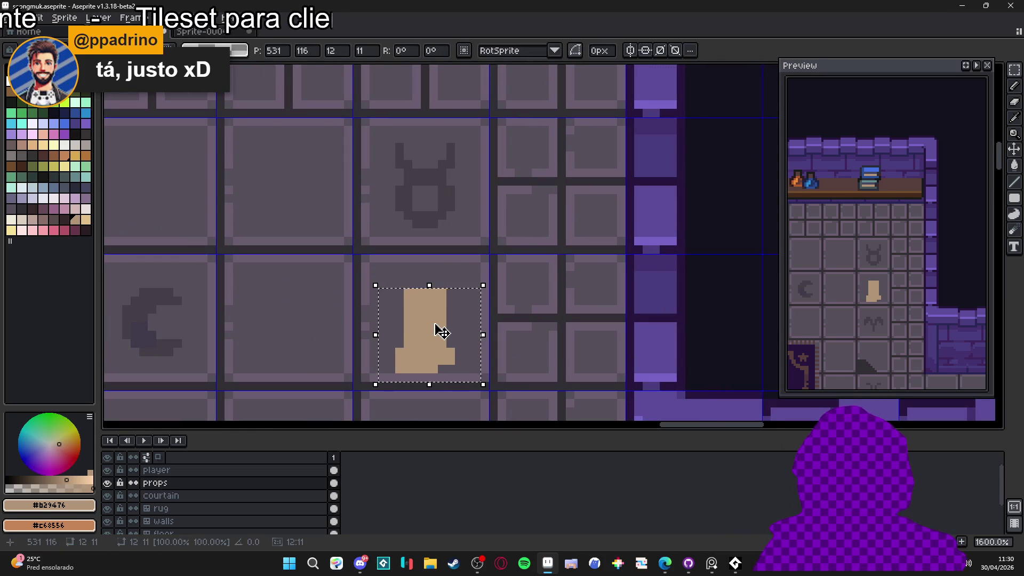
{"action": "scroll", "coordinate": [441, 334], "scroll_direction": "down", "scroll_amount": 5}
{"action": "scroll", "coordinate": [446, 328], "scroll_direction": "up", "scroll_amount": 4}
{"action": "key", "text": "ctrl+d"}
{"action": "key", "text": "b"}
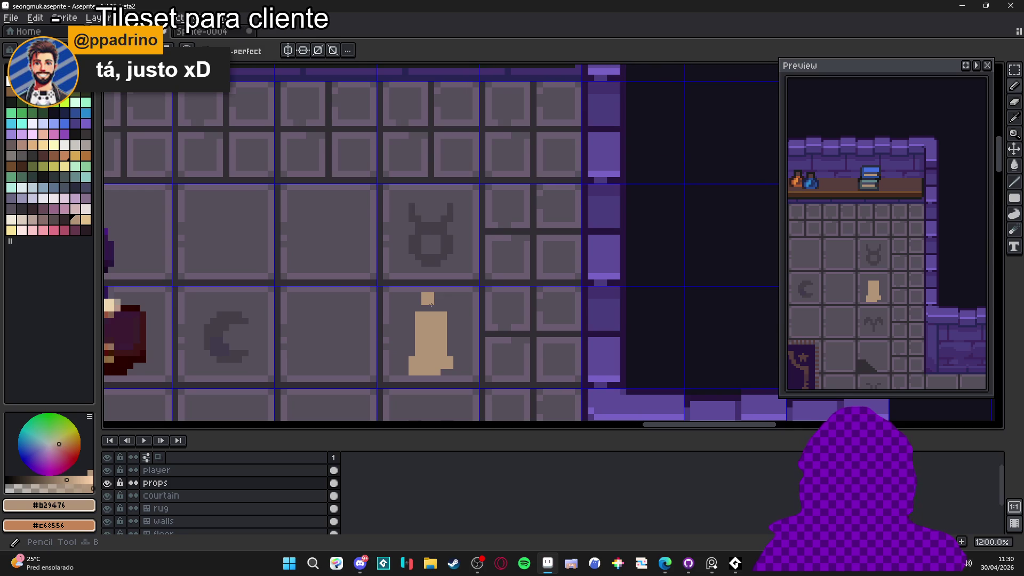
{"action": "scroll", "coordinate": [165, 186], "scroll_direction": "down", "scroll_amount": 5}
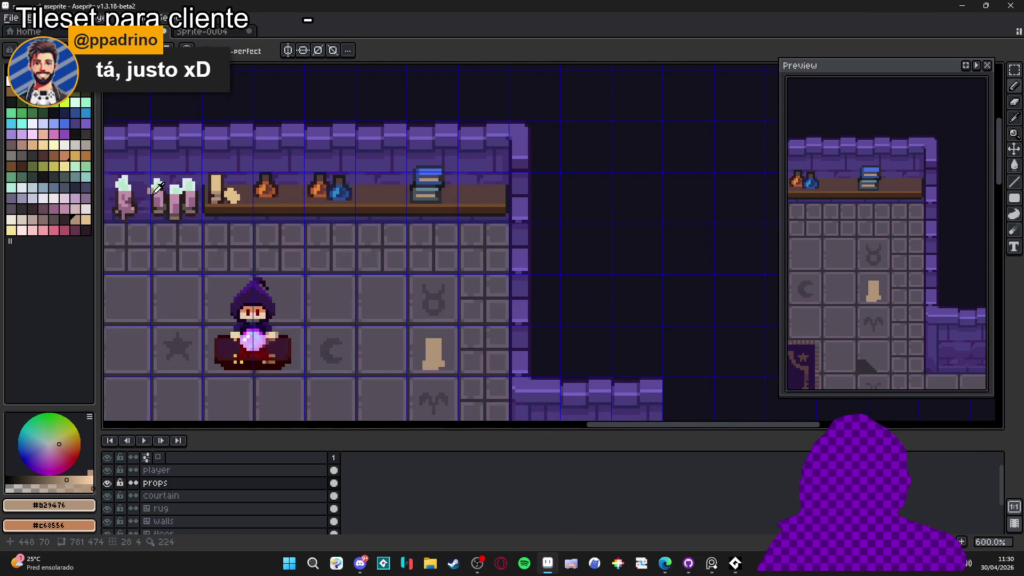
- Paint a pale green flame atop the candle and set the brush to 1px
{"action": "left_click", "coordinate": [173, 187], "text": "alt"}
{"action": "scroll", "coordinate": [199, 274], "scroll_direction": "up", "scroll_amount": 2}
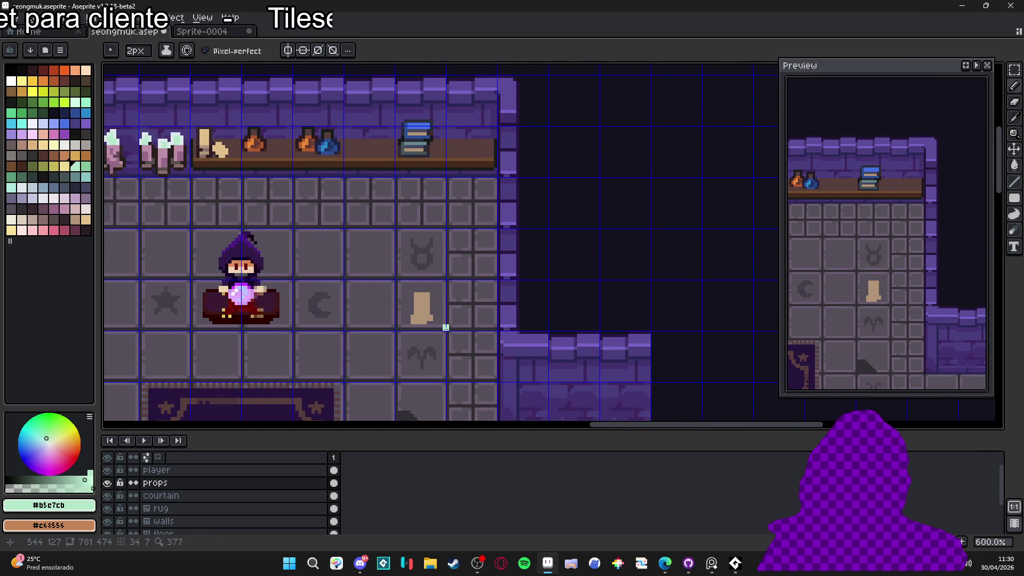
{"action": "scroll", "coordinate": [419, 294], "scroll_direction": "up", "scroll_amount": 4}
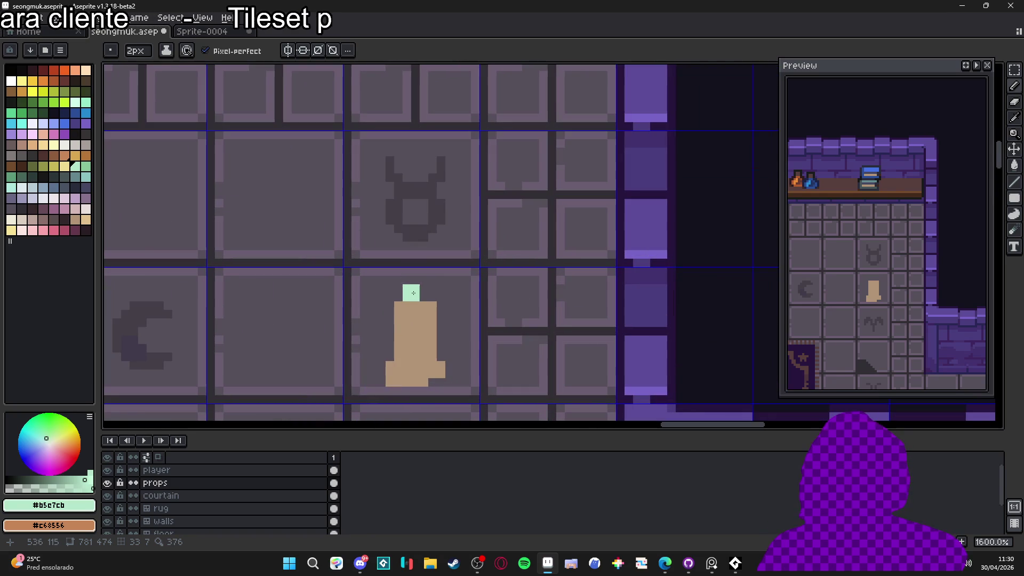
{"action": "left_click", "coordinate": [419, 283]}
{"action": "left_click", "coordinate": [421, 294]}
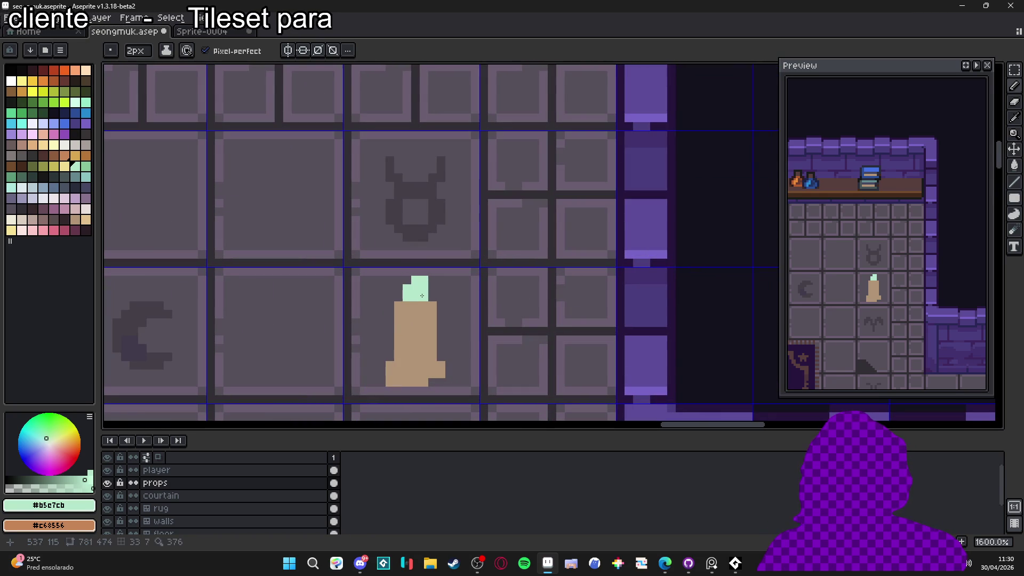
{"action": "key", "text": "minus"}
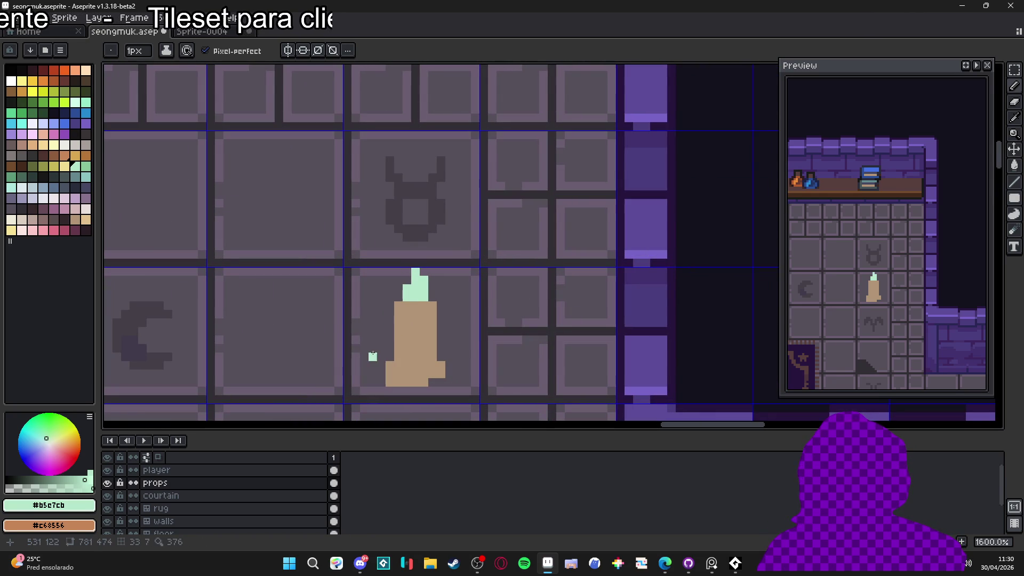
{"action": "scroll", "coordinate": [419, 328], "scroll_direction": "down", "scroll_amount": 4}
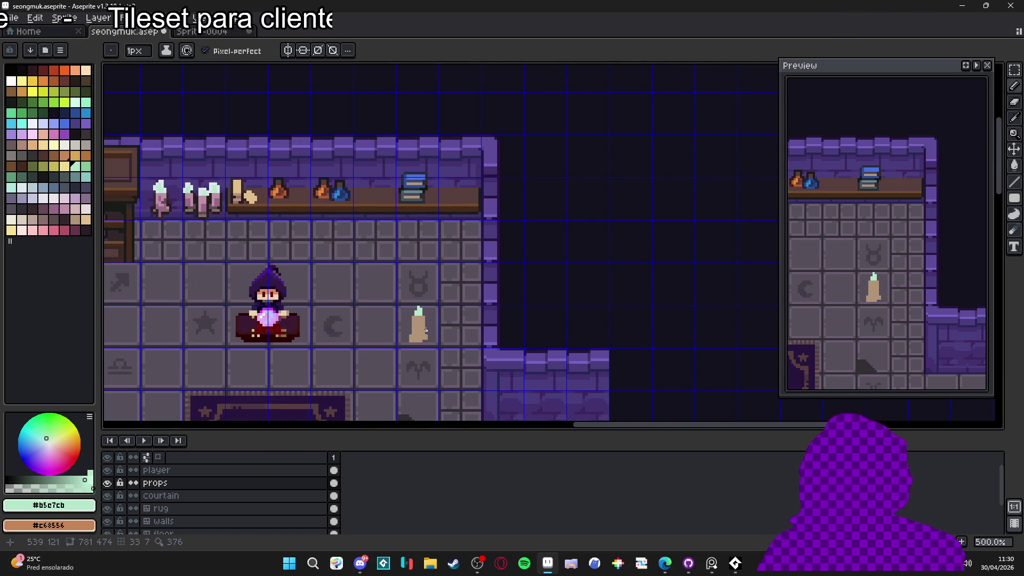
{"action": "scroll", "coordinate": [425, 330], "scroll_direction": "up", "scroll_amount": 2}
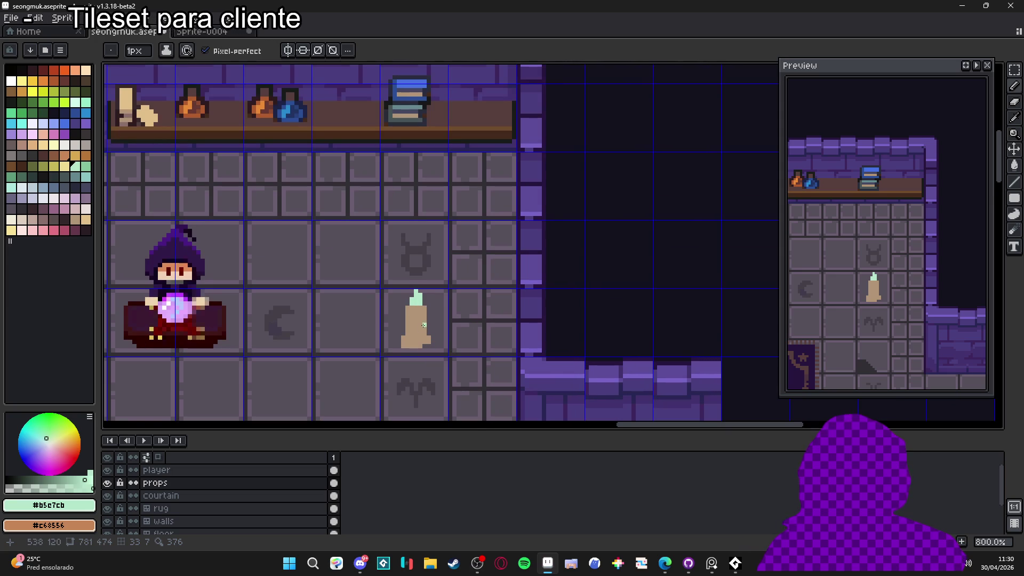
{"action": "scroll", "coordinate": [416, 342], "scroll_direction": "down", "scroll_amount": 2}
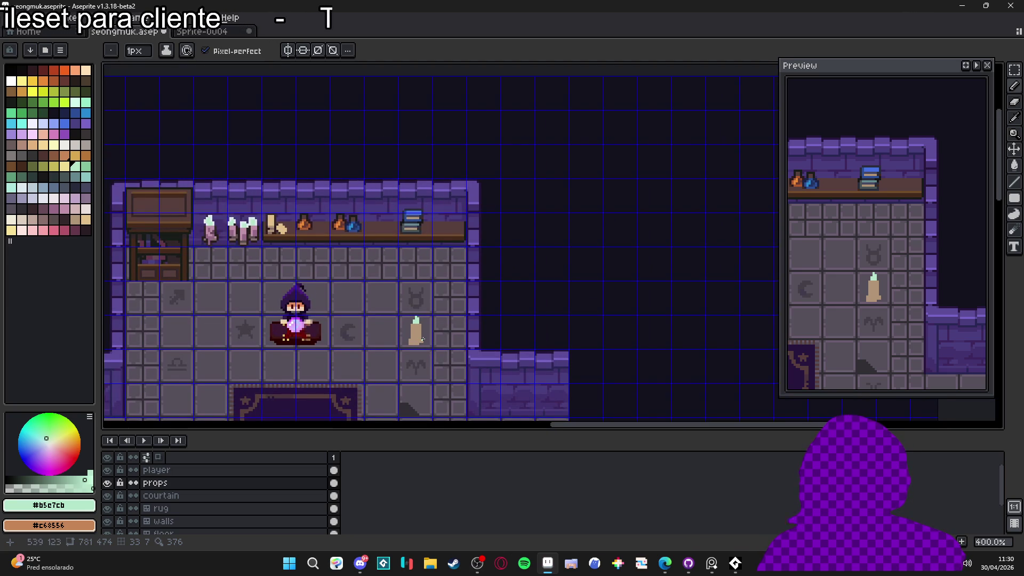
{"action": "scroll", "coordinate": [418, 341], "scroll_direction": "up", "scroll_amount": 3}
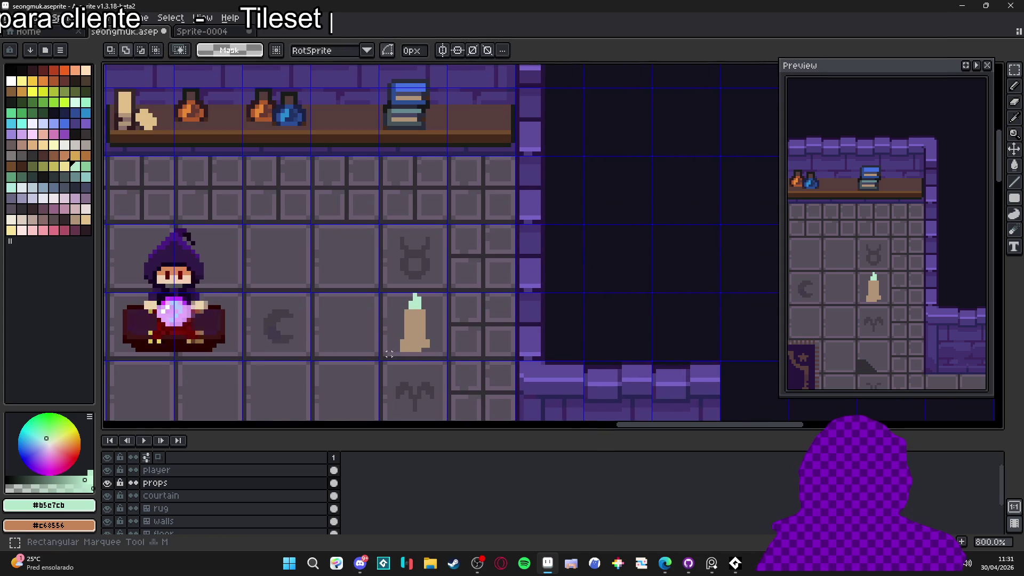
{"action": "left_click", "coordinate": [422, 336], "text": "ctrl"}
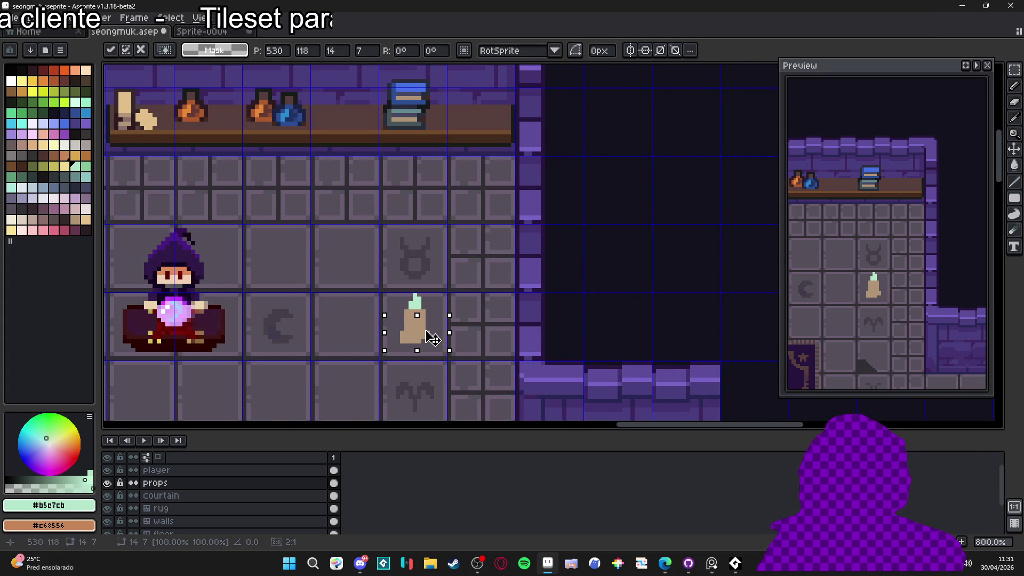
{"action": "key", "text": "ctrl+d"}
{"action": "scroll", "coordinate": [433, 344], "scroll_direction": "down", "scroll_amount": 2}
{"action": "key", "text": "b"}
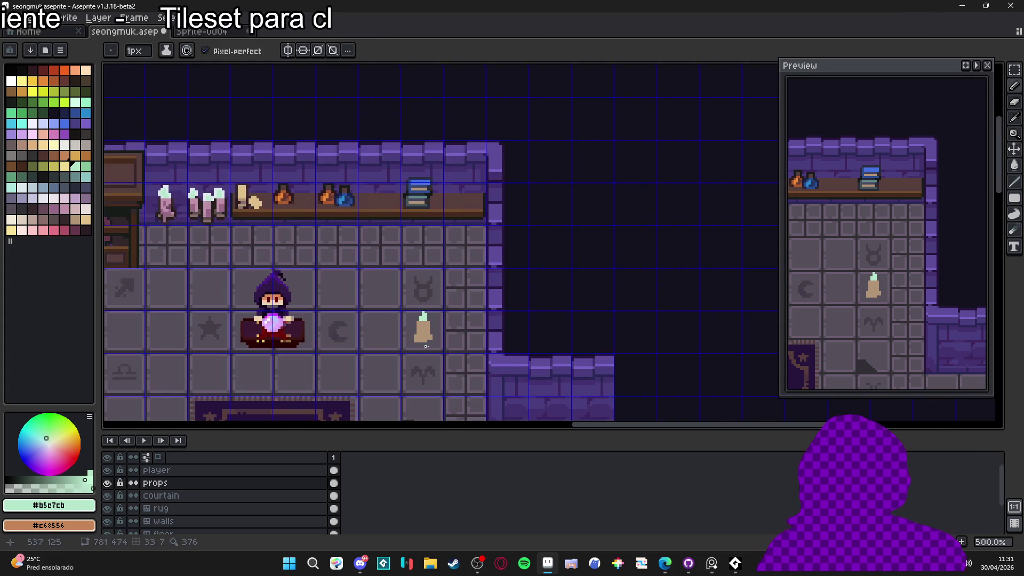
{"action": "scroll", "coordinate": [445, 336], "scroll_direction": "down", "scroll_amount": 1}
{"action": "key", "text": "v"}
{"action": "key", "text": "b"}
{"action": "scroll", "coordinate": [451, 309], "scroll_direction": "down", "scroll_amount": 2}
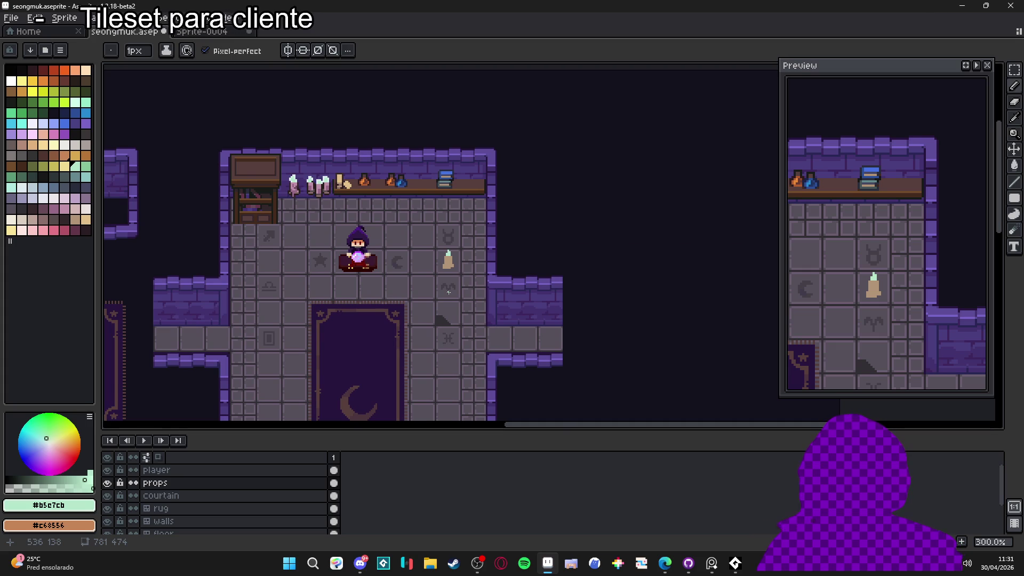
{"action": "scroll", "coordinate": [449, 292], "scroll_direction": "down", "scroll_amount": 4}
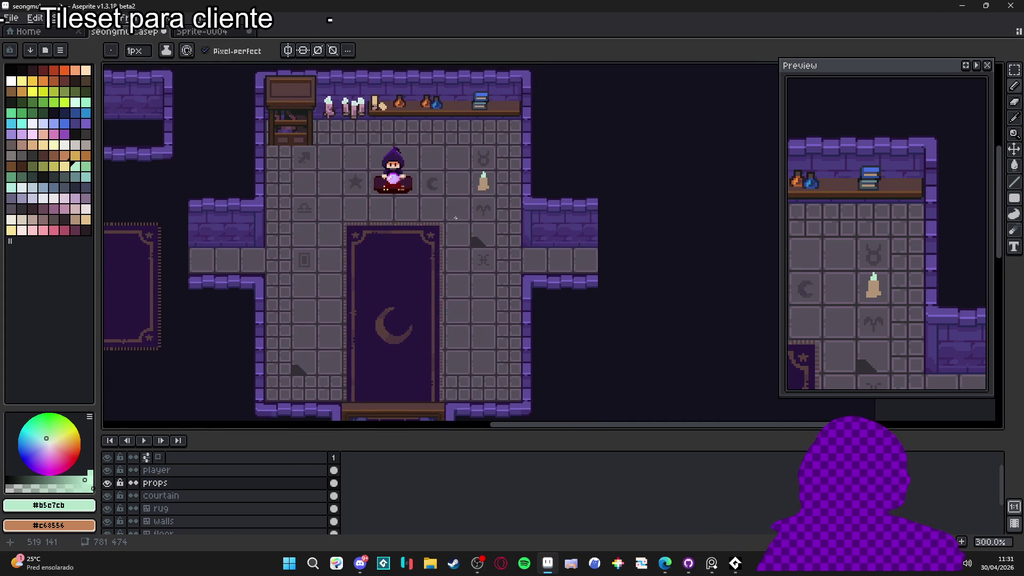
{"action": "mouse_move", "coordinate": [463, 143]}
{"action": "left_mouse_down"}
{"action": "mouse_move", "coordinate": [450, 243]}
{"action": "mouse_move", "coordinate": [436, 229]}
{"action": "left_mouse_up"}
{"action": "scroll", "coordinate": [457, 188], "scroll_direction": "up", "scroll_amount": 1}
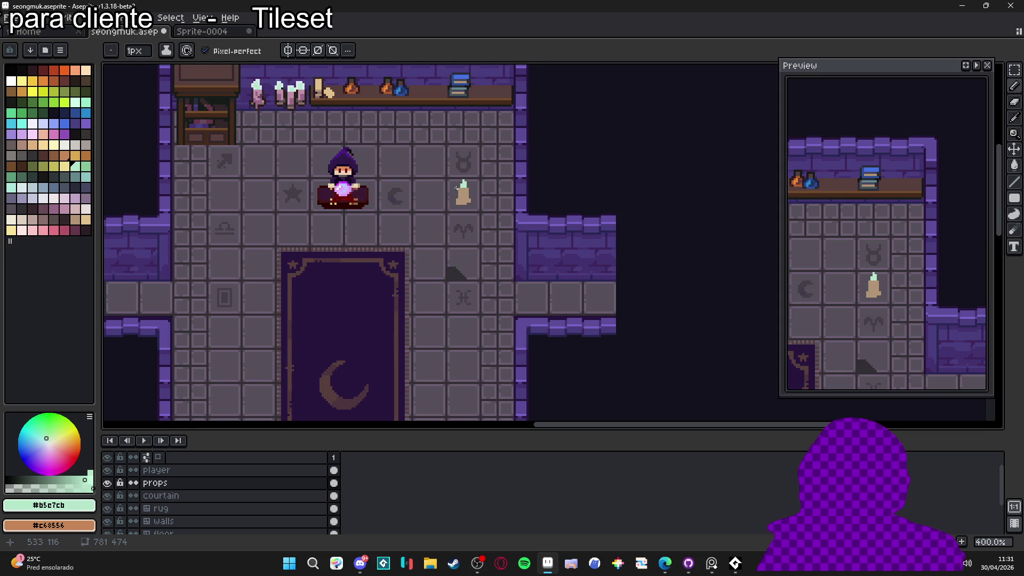
{"action": "mouse_move", "coordinate": [457, 188]}
{"action": "left_mouse_down"}
{"action": "mouse_move", "coordinate": [466, 231]}
{"action": "mouse_move", "coordinate": [502, 180]}
{"action": "mouse_move", "coordinate": [497, 231]}
{"action": "left_mouse_up"}
{"action": "scroll", "coordinate": [467, 231], "scroll_direction": "down", "scroll_amount": 1}
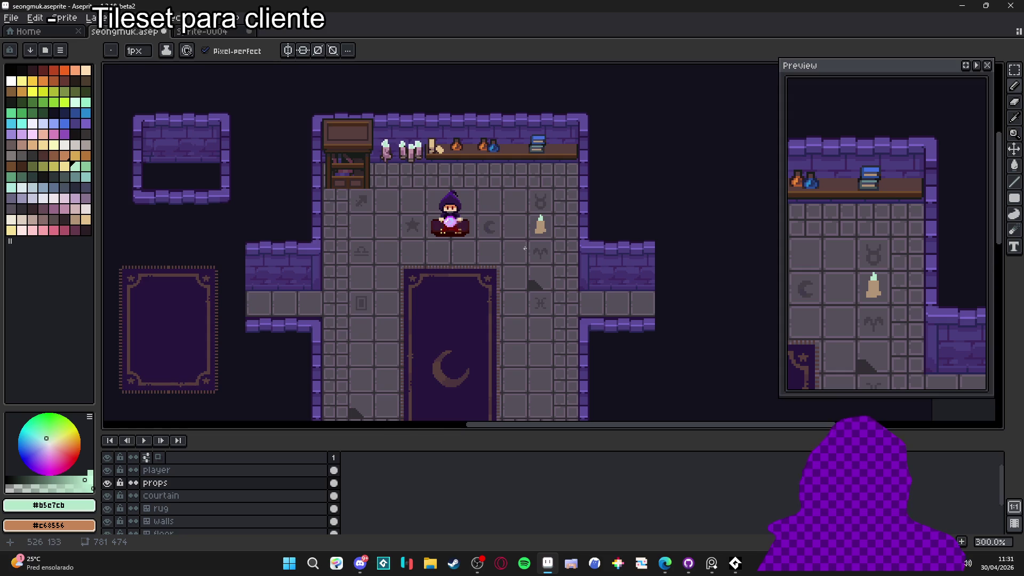
- Shade the candle's upper wax body in mauve, removing a stray pixel below it
{"action": "scroll", "coordinate": [525, 248], "scroll_direction": "up", "scroll_amount": 9}
{"action": "left_click", "coordinate": [526, 224], "text": "alt"}
{"action": "left_click", "coordinate": [166, 208]}
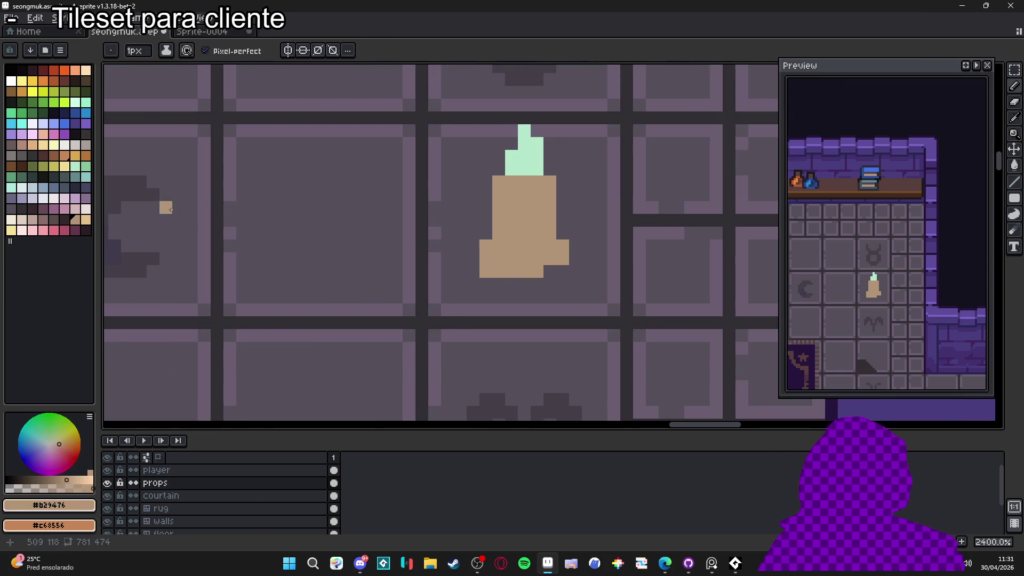
{"action": "left_click", "coordinate": [42, 219]}
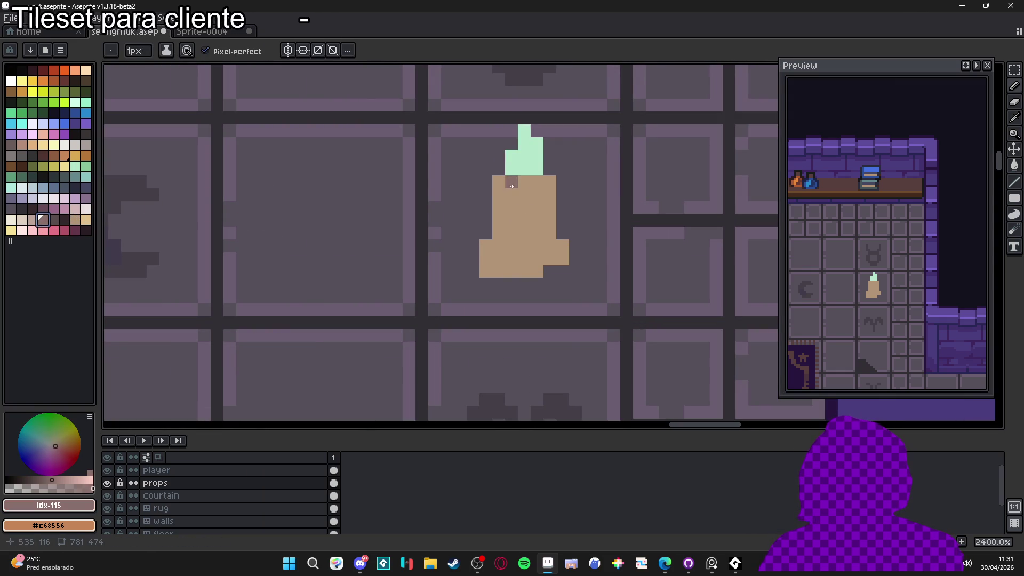
{"action": "scroll", "coordinate": [505, 299], "scroll_direction": "down", "scroll_amount": 3}
{"action": "scroll", "coordinate": [498, 240], "scroll_direction": "up", "scroll_amount": 3}
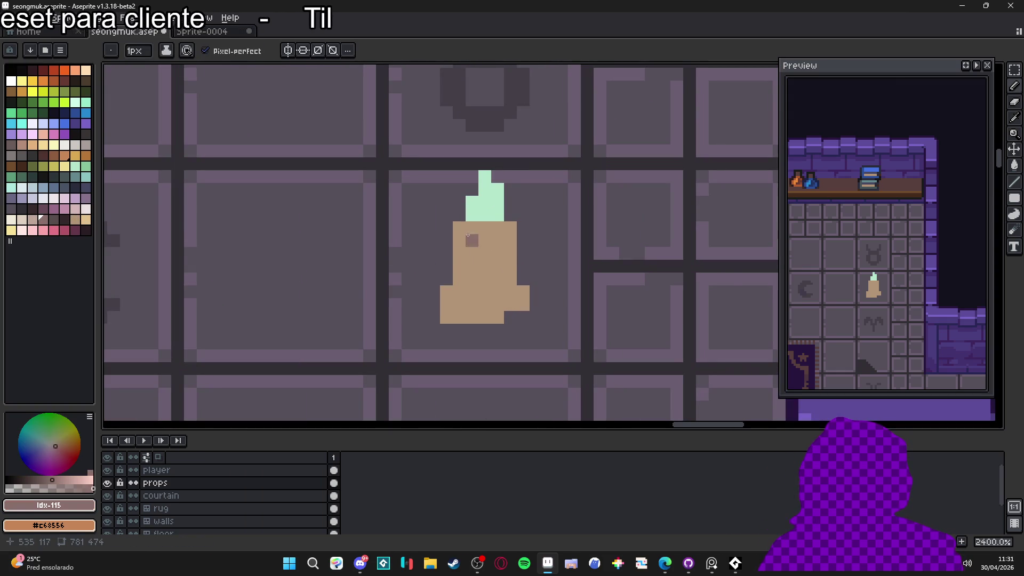
{"action": "mouse_move", "coordinate": [460, 227]}
{"action": "left_mouse_down"}
{"action": "mouse_move", "coordinate": [472, 245]}
{"action": "mouse_move", "coordinate": [467, 263]}
{"action": "mouse_move", "coordinate": [497, 261]}
{"action": "mouse_move", "coordinate": [485, 279]}
{"action": "left_mouse_up"}
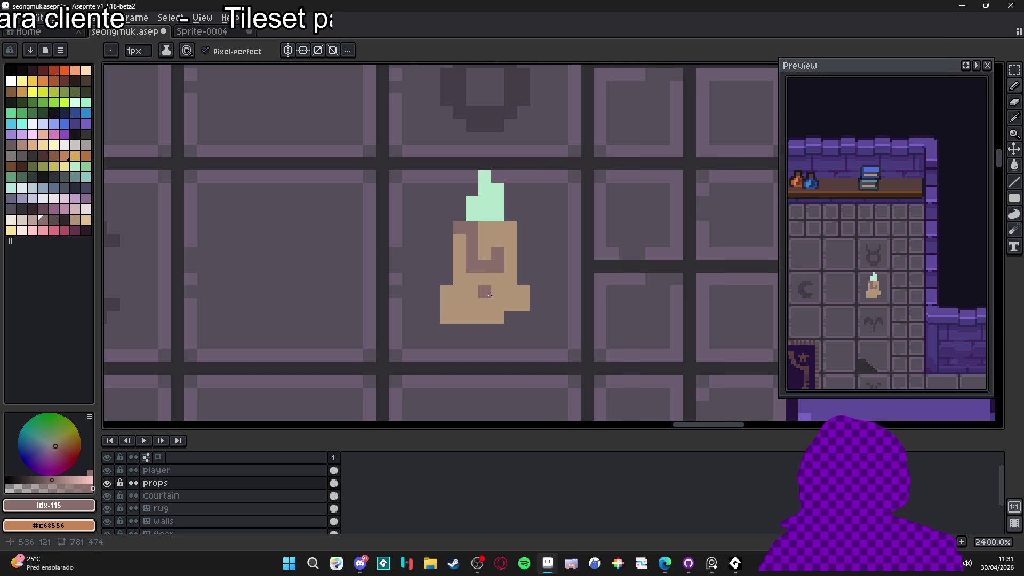
{"action": "key", "text": "ctrl+z"}
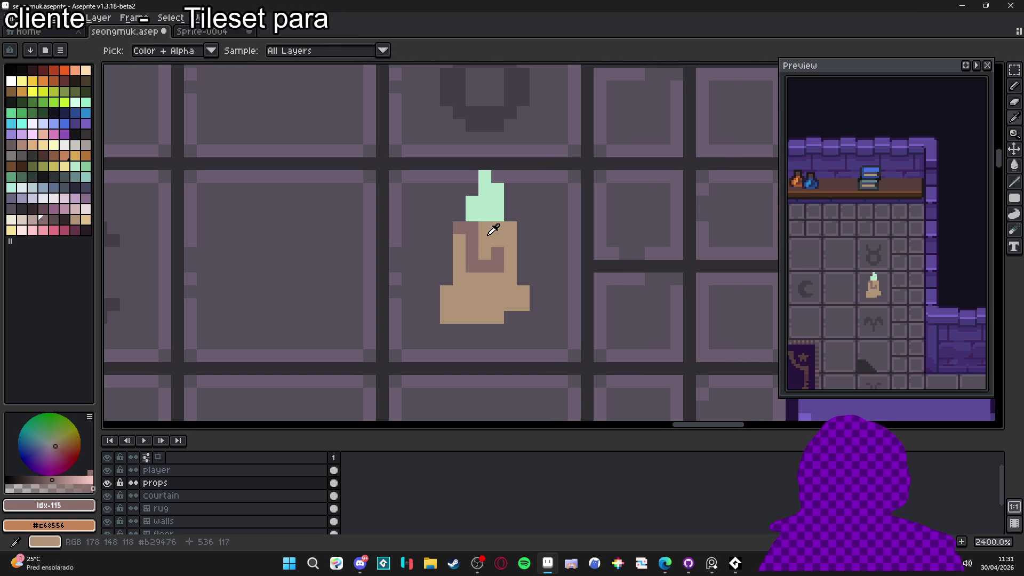
- Paint a translucent mint streak down the candle's centre from the flame
{"action": "left_click", "coordinate": [492, 208], "text": "alt"}
{"action": "left_click", "coordinate": [50, 481]}
{"action": "left_click", "coordinate": [472, 217]}
{"action": "key", "text": "ctrl+z"}
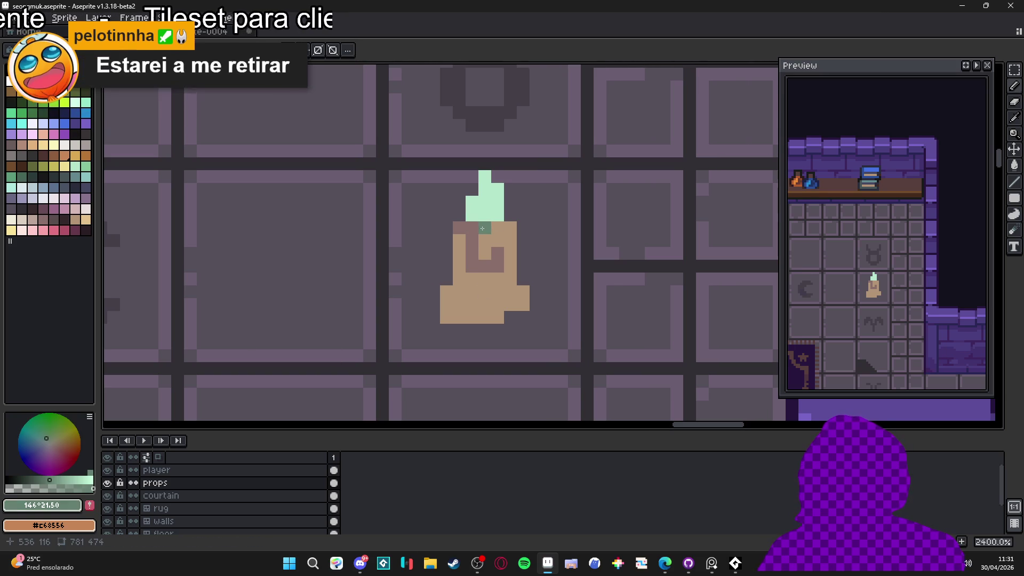
{"action": "left_click", "coordinate": [50, 488]}
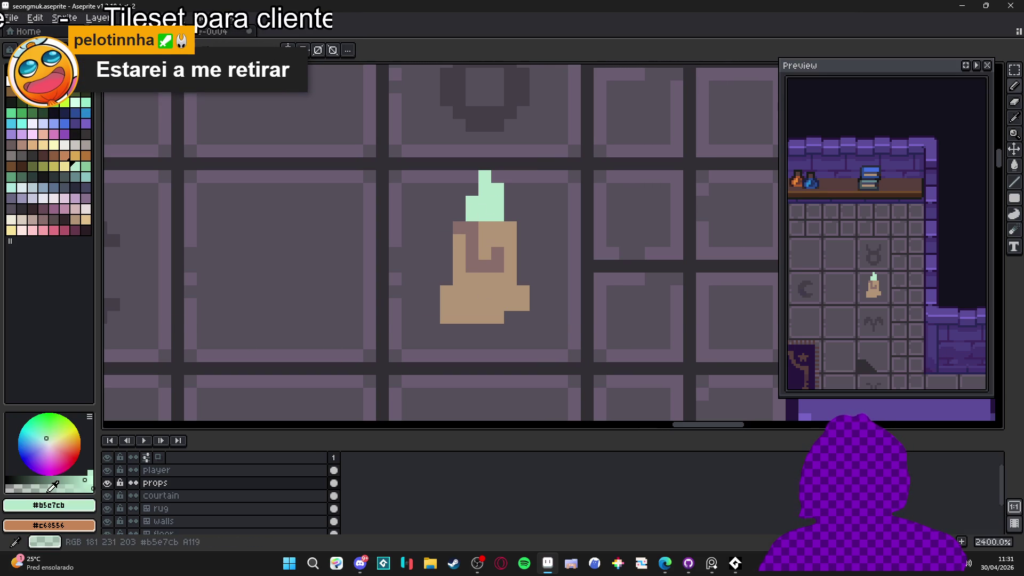
{"action": "left_click_drag", "start_coordinate": [485, 227], "coordinate": [486, 243]}
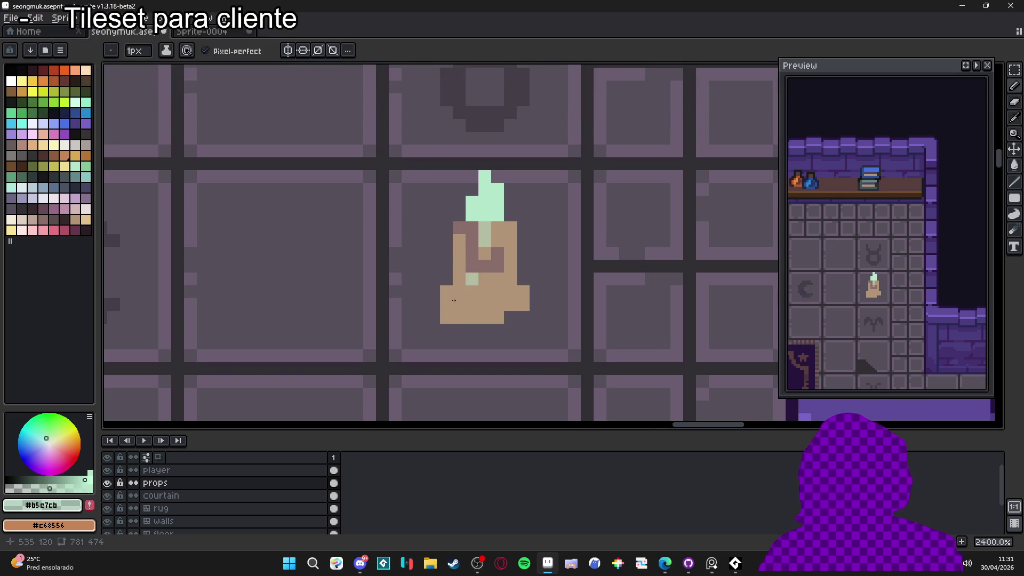
{"action": "left_click", "coordinate": [480, 239], "text": "alt"}
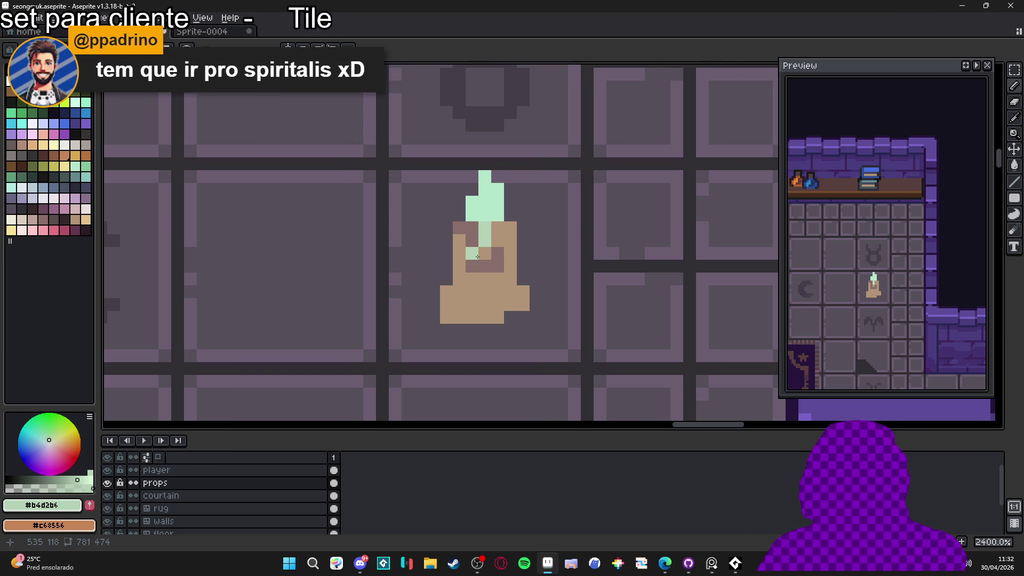
{"action": "left_click", "coordinate": [473, 280], "text": "alt"}
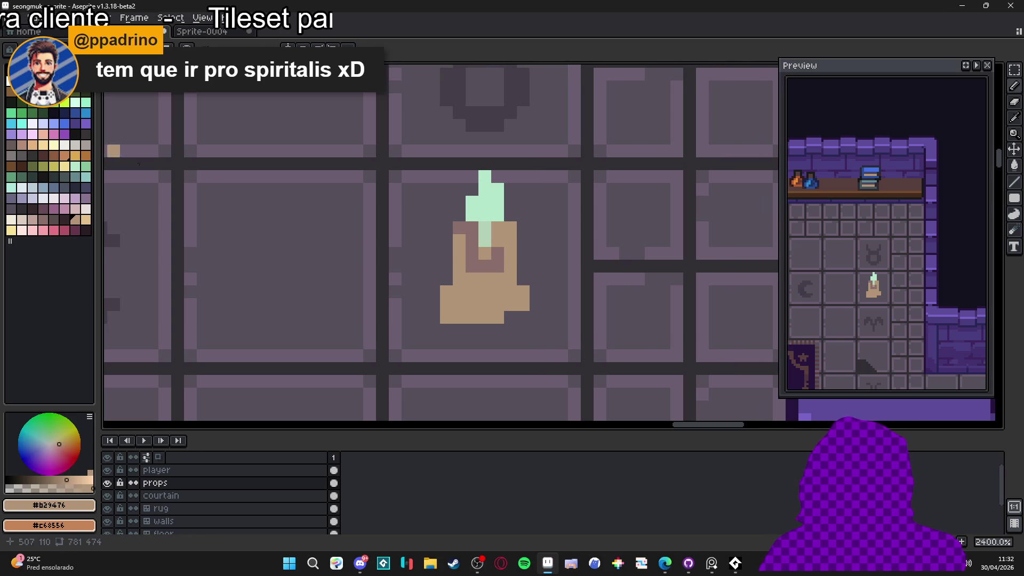
- Outline the candle's left and right edges and lower base in a dark colour
{"action": "left_click", "coordinate": [54, 219]}
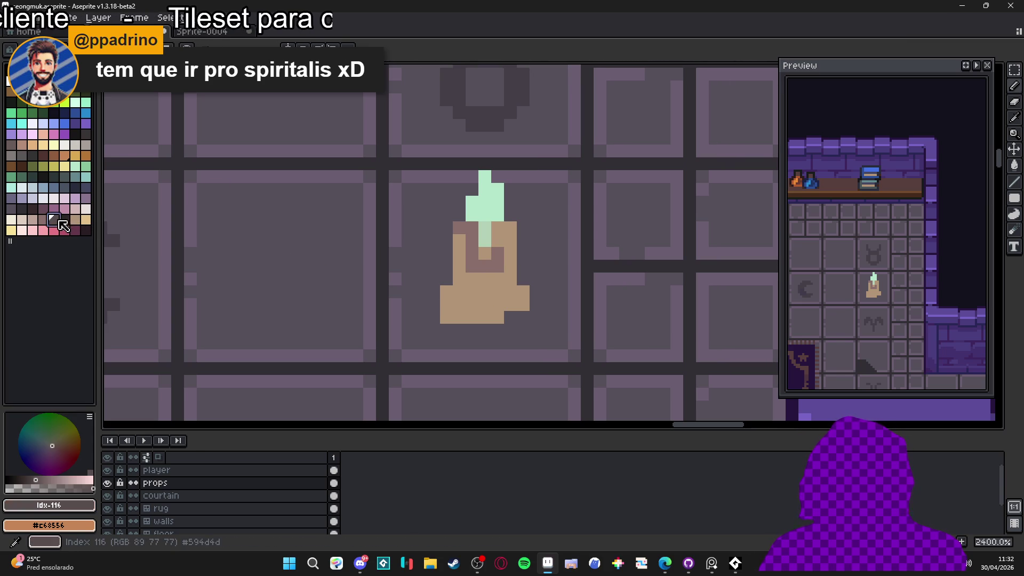
{"action": "left_click", "coordinate": [473, 292]}
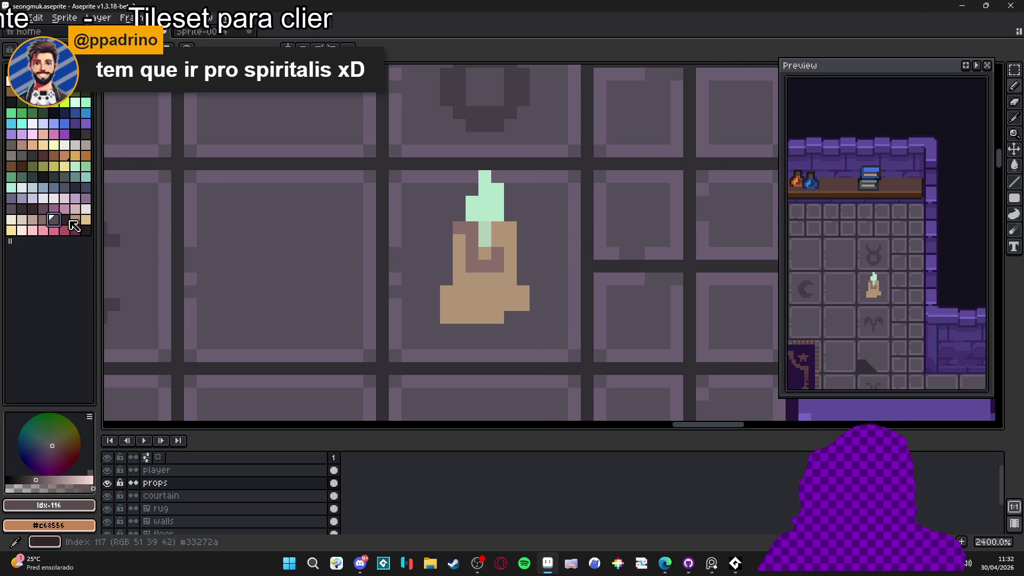
{"action": "key", "text": "0"}
{"action": "left_click_drag", "start_coordinate": [446, 279], "coordinate": [447, 228]}
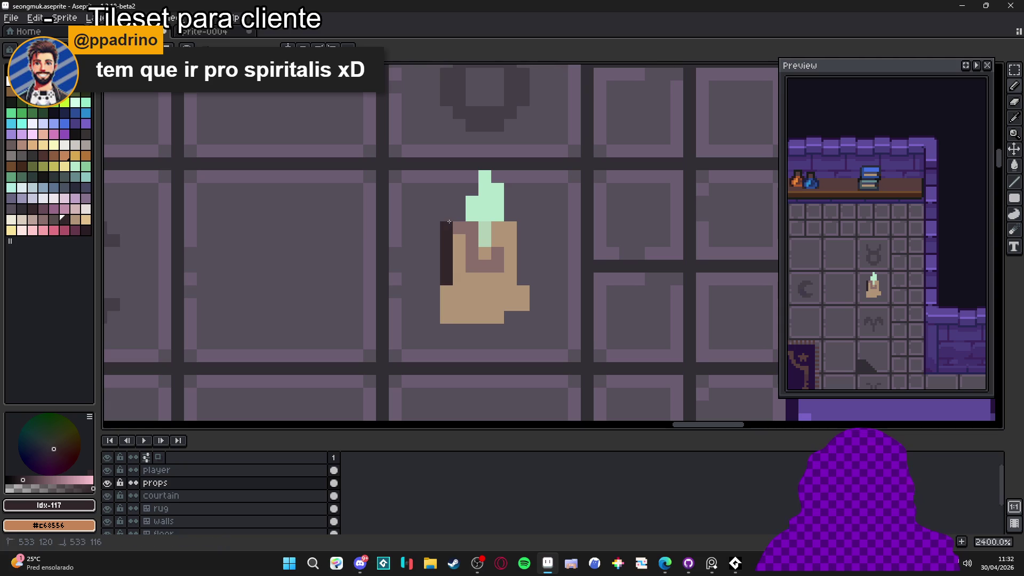
{"action": "left_click_drag", "start_coordinate": [523, 228], "coordinate": [536, 305]}
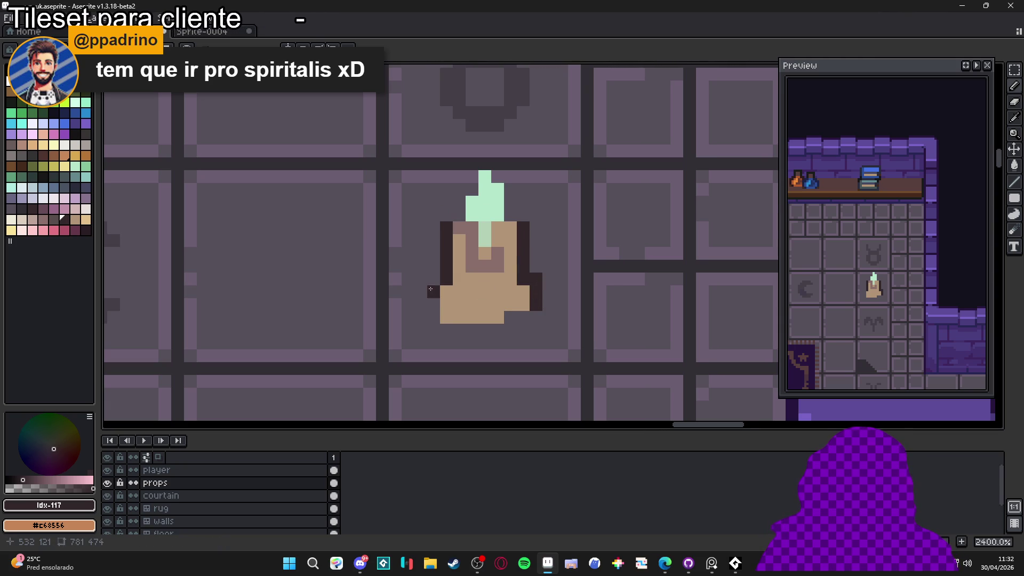
{"action": "left_click_drag", "start_coordinate": [434, 292], "coordinate": [429, 317]}
{"action": "left_click", "coordinate": [500, 318]}
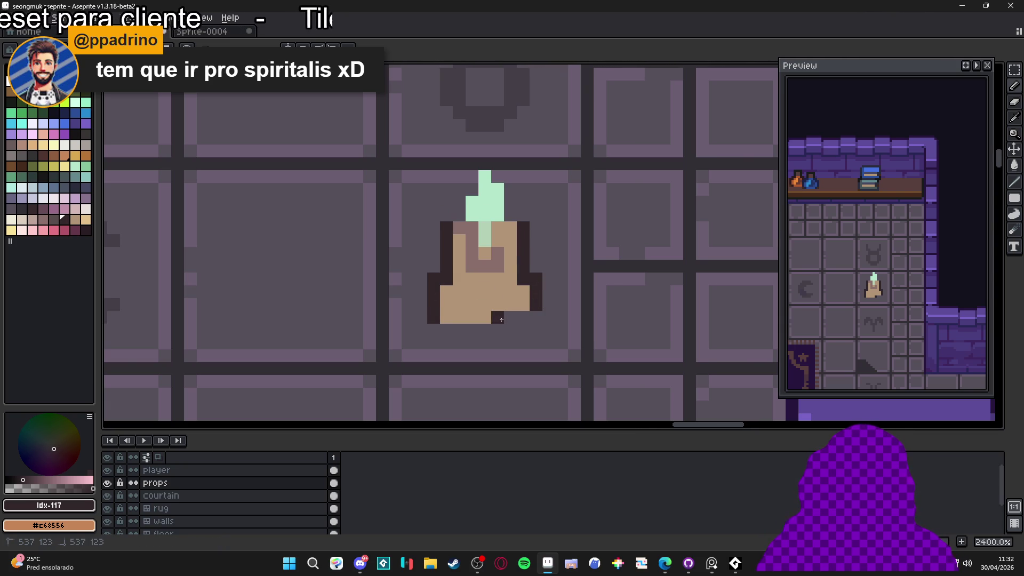
- Restore a stray base pixel to tan and darken the candle's top body pixels
{"action": "right_click", "coordinate": [498, 305]}
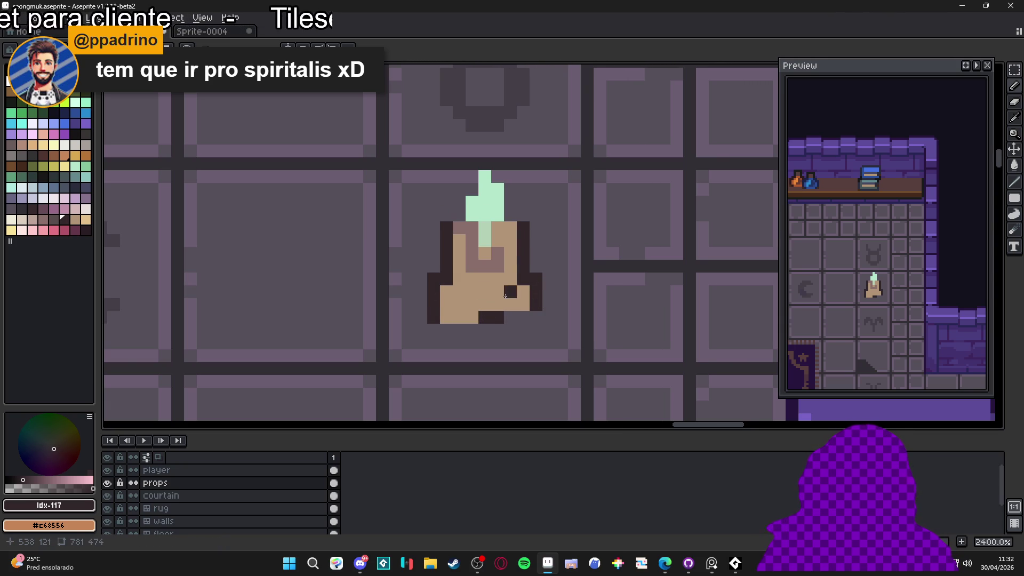
{"action": "left_click", "coordinate": [472, 237], "text": "alt"}
{"action": "left_click", "coordinate": [53, 219]}
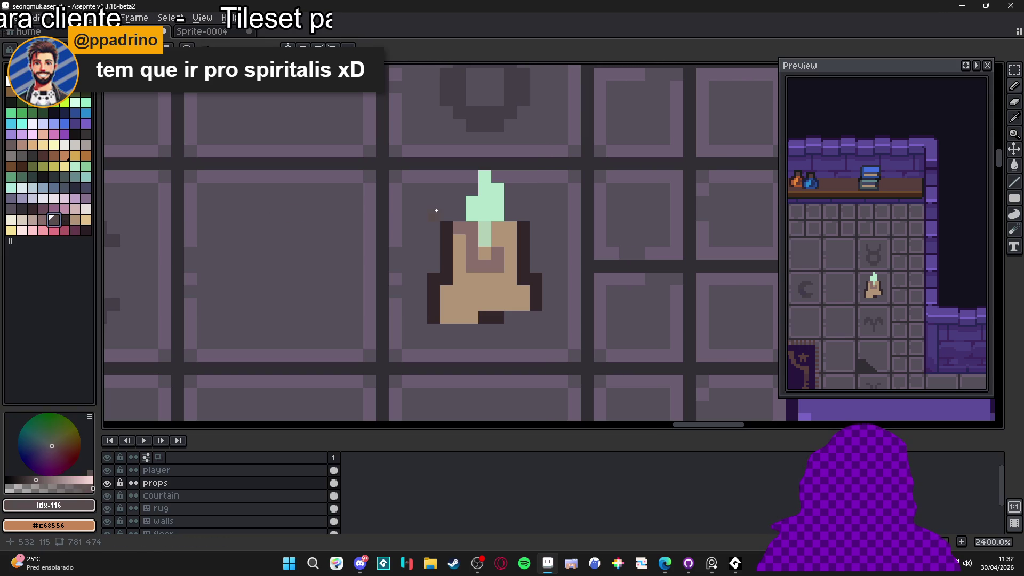
{"action": "left_click", "coordinate": [472, 227]}
{"action": "left_click", "coordinate": [459, 228]}
- Close the candle's dark outline with pixels along its top edge
{"action": "scroll", "coordinate": [473, 253], "scroll_direction": "down", "scroll_amount": 1}
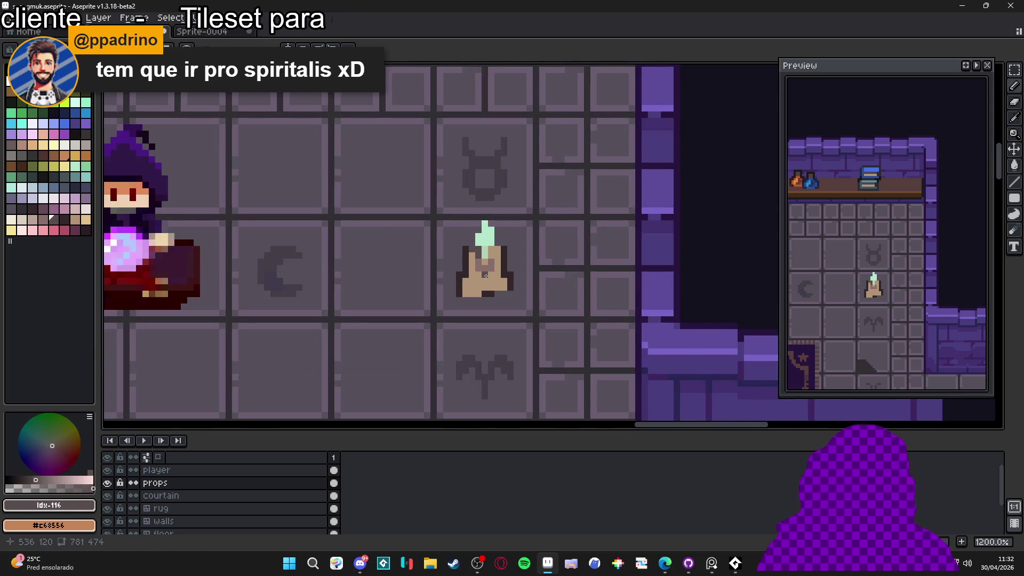
{"action": "left_click", "coordinate": [498, 255]}
{"action": "scroll", "coordinate": [501, 253], "scroll_direction": "up", "scroll_amount": 1}
{"action": "left_click", "coordinate": [501, 253], "text": "alt"}
{"action": "left_click_drag", "start_coordinate": [496, 231], "coordinate": [508, 231]}
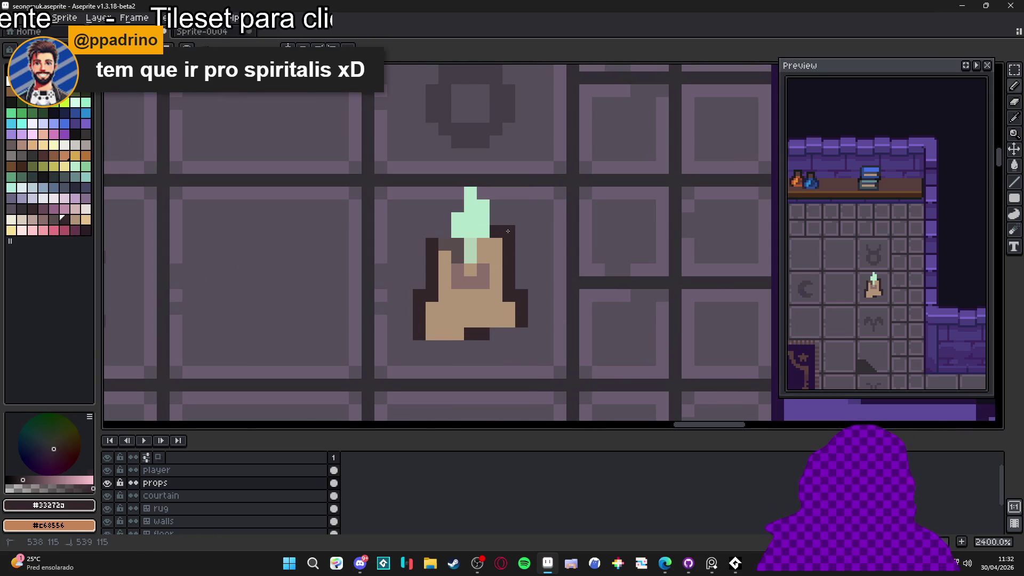
{"action": "left_click", "coordinate": [439, 230]}
- Try mint pixels beside the flame and on the candle's upper left, then undo them
{"action": "left_click_drag", "start_coordinate": [440, 229], "coordinate": [435, 258]}
{"action": "left_click", "coordinate": [472, 235], "text": "alt"}
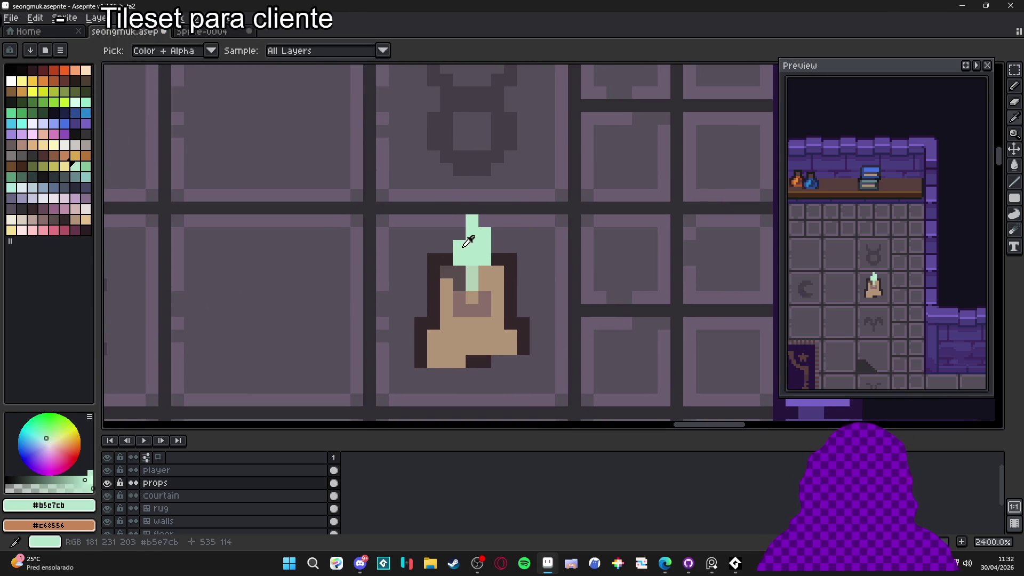
{"action": "left_click", "coordinate": [344, 234]}
{"action": "key", "text": "ctrl+z"}
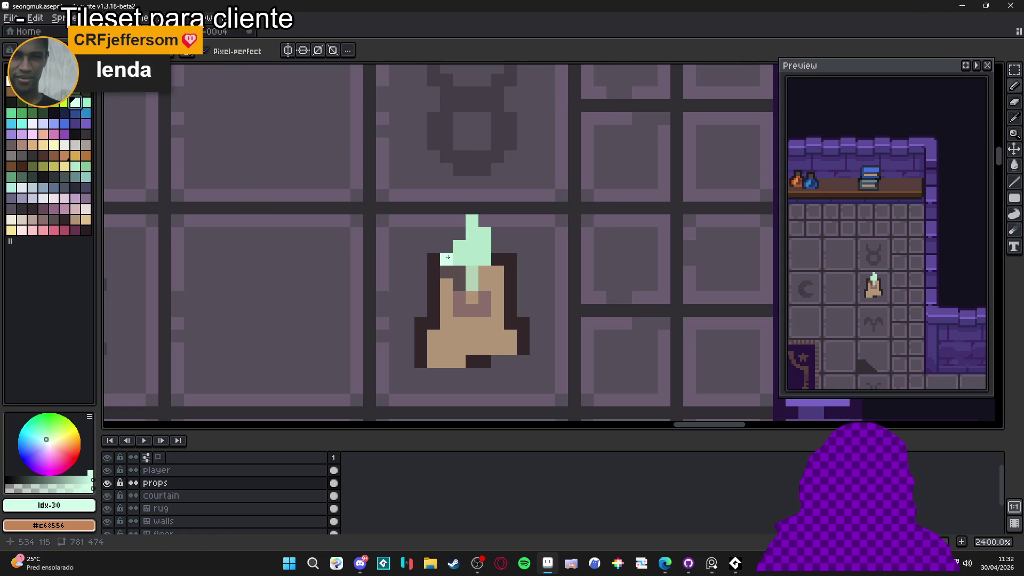
{"action": "left_click_drag", "start_coordinate": [447, 259], "coordinate": [450, 238]}
{"action": "key", "text": "ctrl+z"}
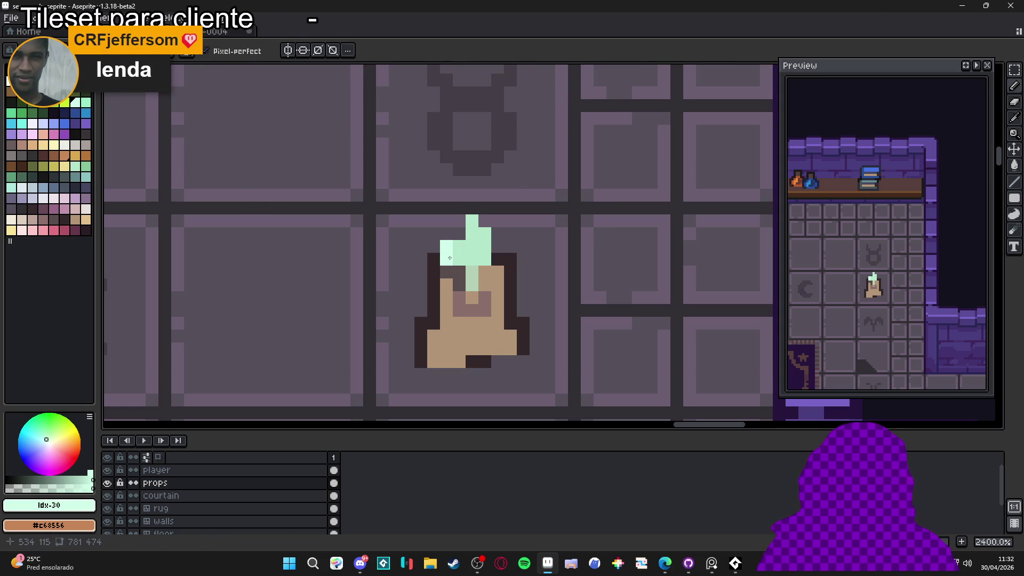
- Add white highlight pixels to the flame's left side and top right
{"action": "left_click", "coordinate": [11, 80]}
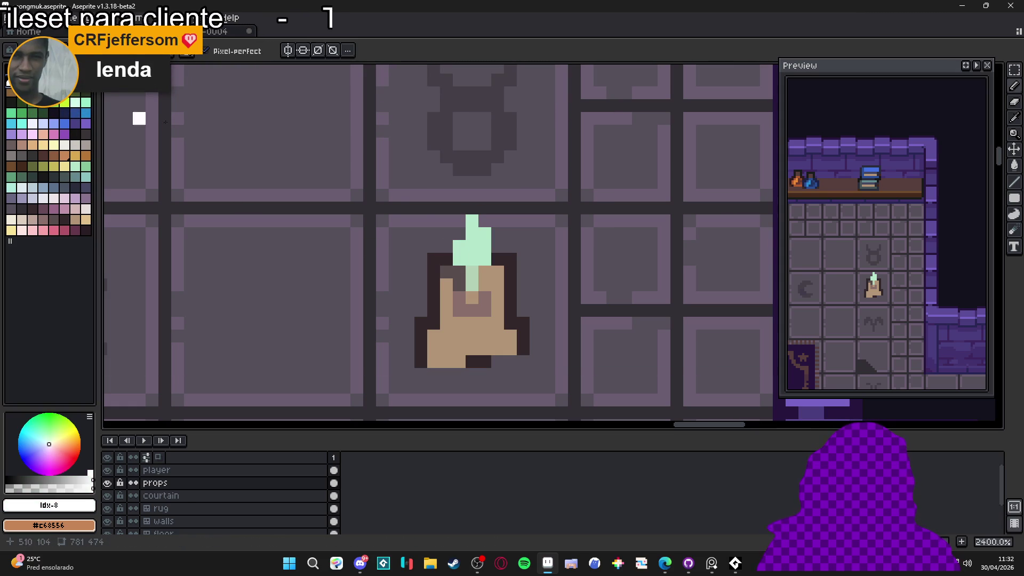
{"action": "left_click", "coordinate": [446, 246]}
{"action": "left_click", "coordinate": [447, 260]}
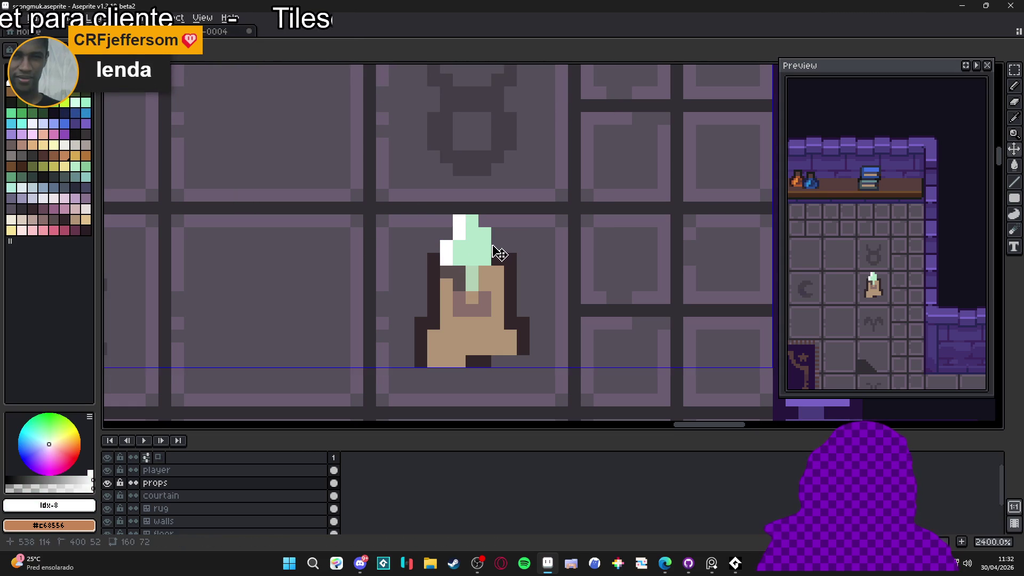
{"action": "left_click", "coordinate": [485, 221]}
{"action": "left_click", "coordinate": [492, 233]}
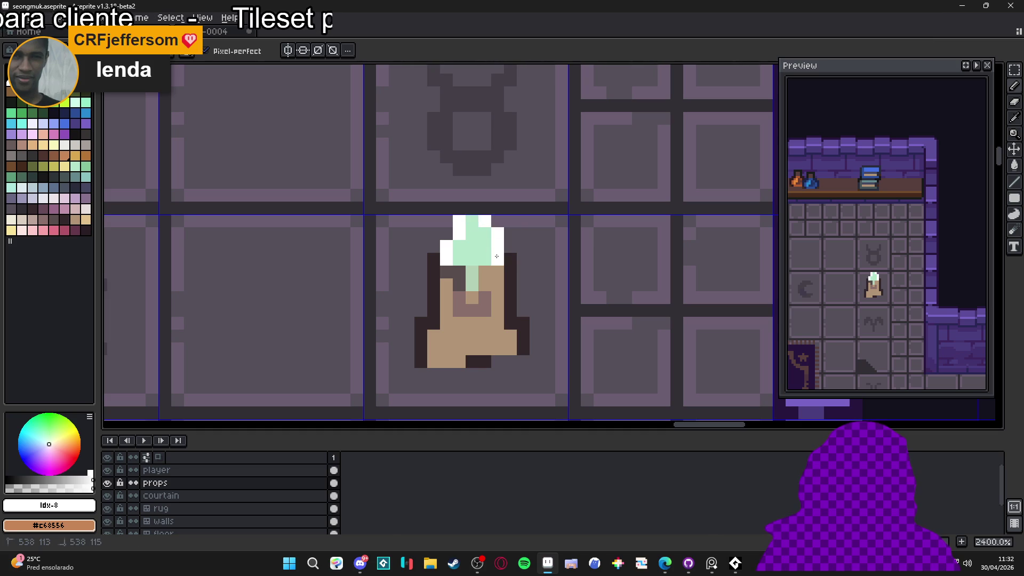
{"action": "scroll", "coordinate": [491, 233], "scroll_direction": "down", "scroll_amount": 4}
{"action": "scroll", "coordinate": [502, 258], "scroll_direction": "up", "scroll_amount": 4}
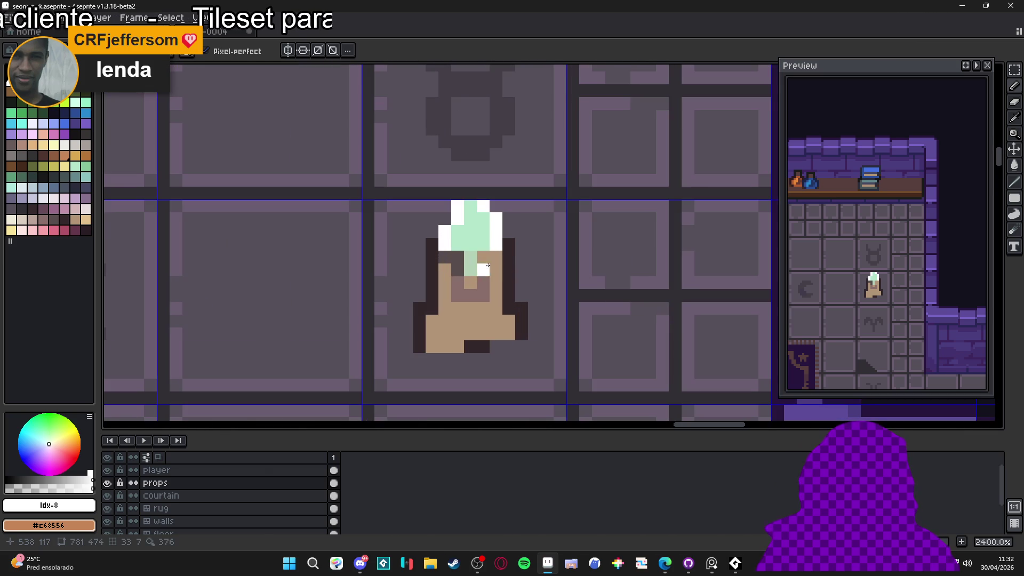
{"action": "scroll", "coordinate": [499, 322], "scroll_direction": "down", "scroll_amount": 5}
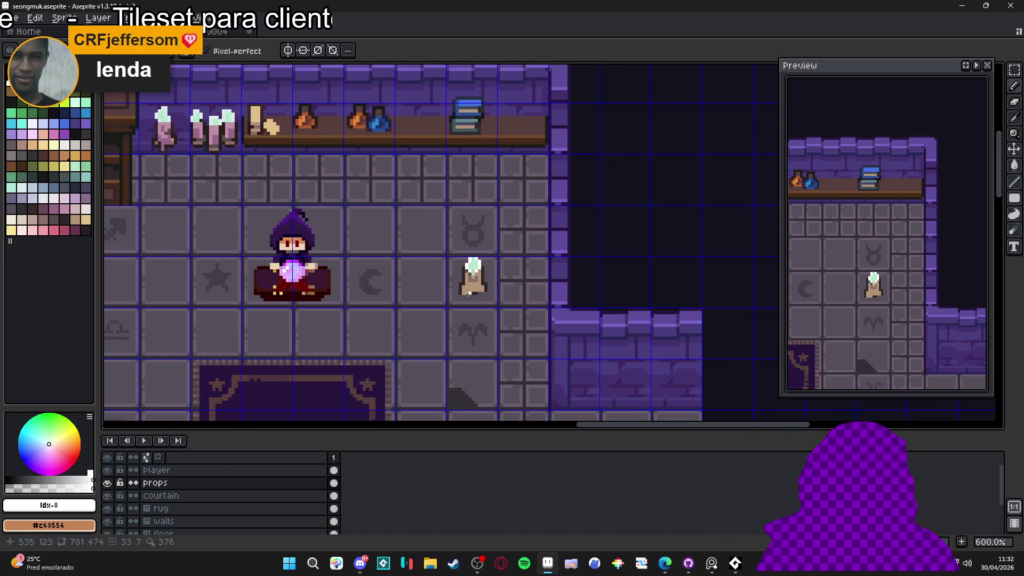
- Eyedrop the candle's light tan #b29476 as the drawing colour
{"action": "scroll", "coordinate": [470, 293], "scroll_direction": "down", "scroll_amount": 3}
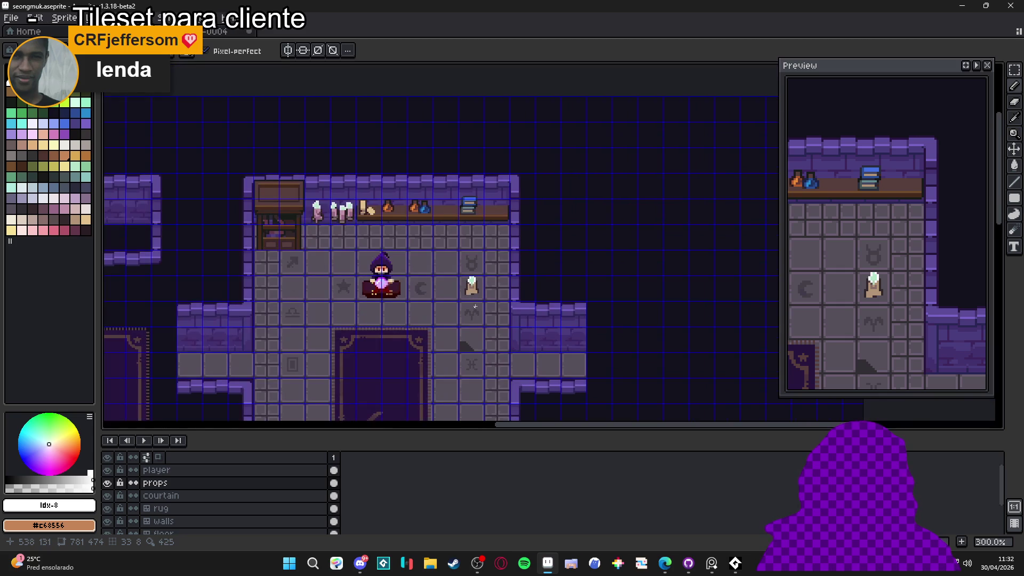
{"action": "scroll", "coordinate": [473, 301], "scroll_direction": "up", "scroll_amount": 4}
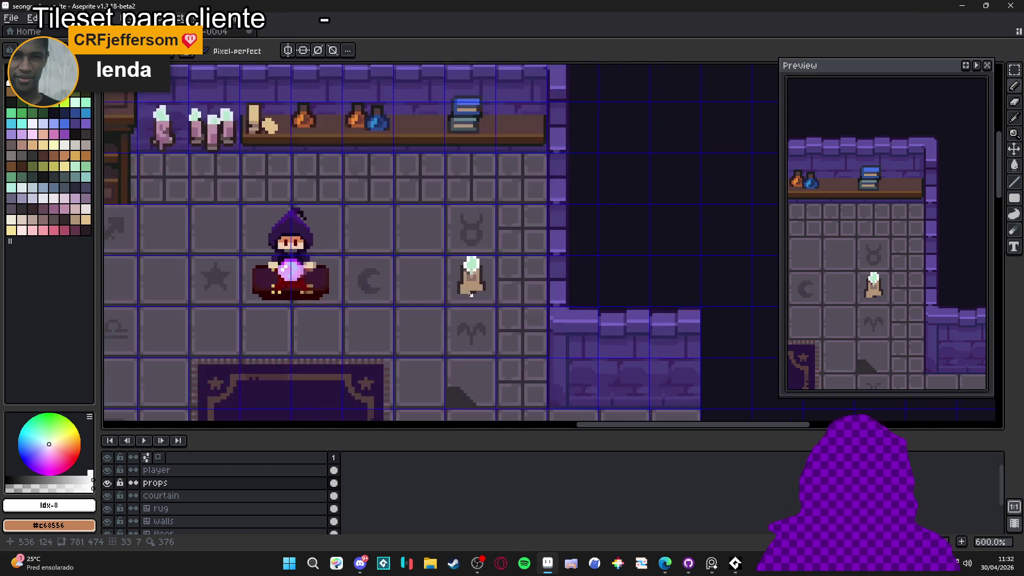
{"action": "left_click", "coordinate": [480, 264], "text": "alt"}
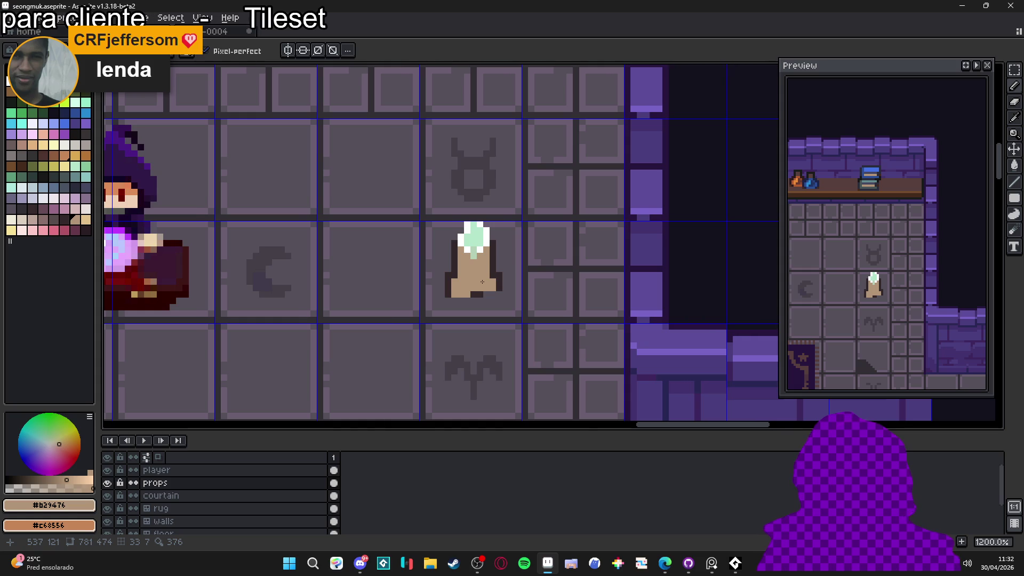
{"action": "scroll", "coordinate": [482, 281], "scroll_direction": "up", "scroll_amount": 1}
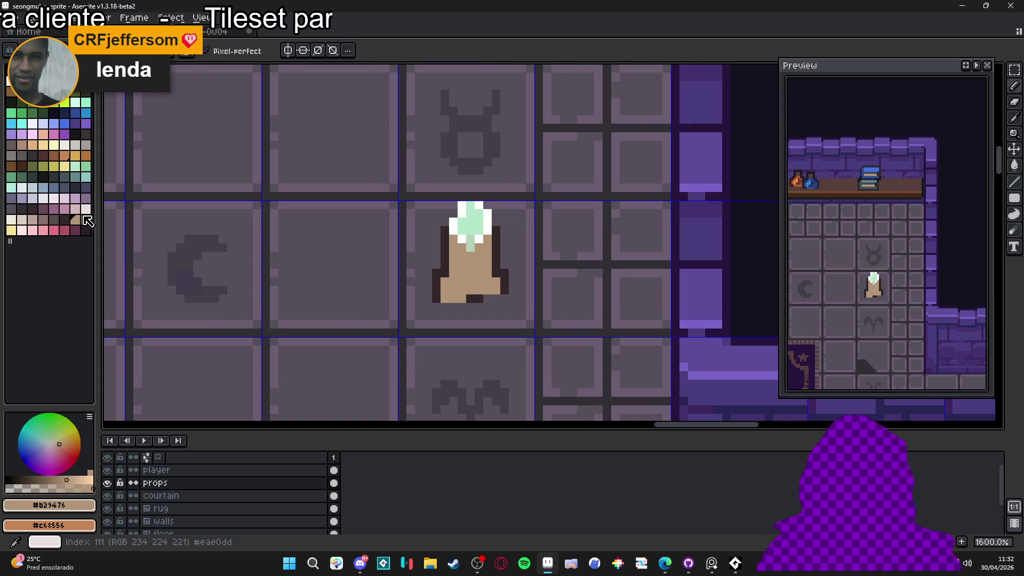
- Paint a mauve band along the candle's base and the row above it
{"action": "left_click", "coordinate": [43, 220]}
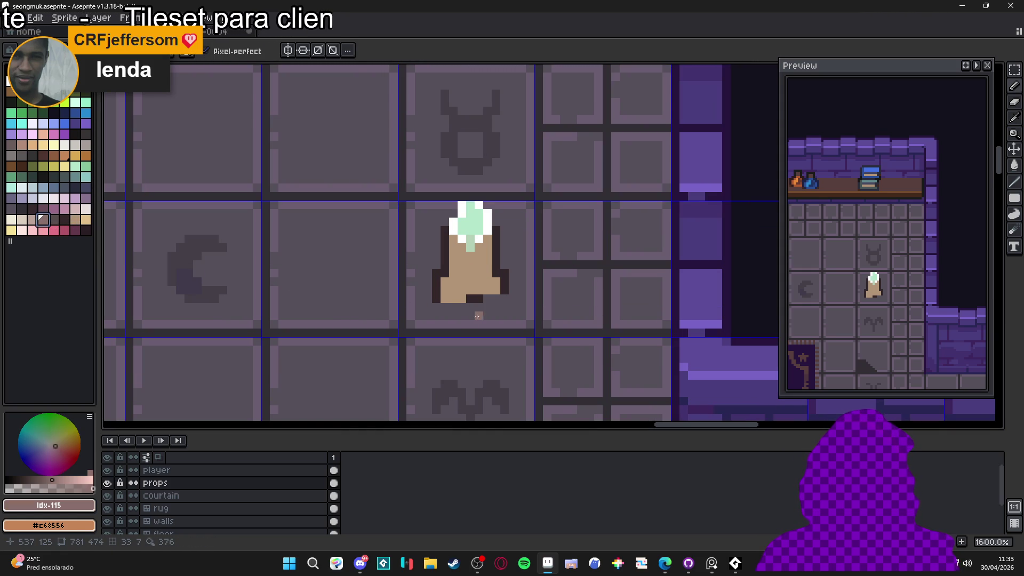
{"action": "scroll", "coordinate": [502, 304], "scroll_direction": "up", "scroll_amount": 3}
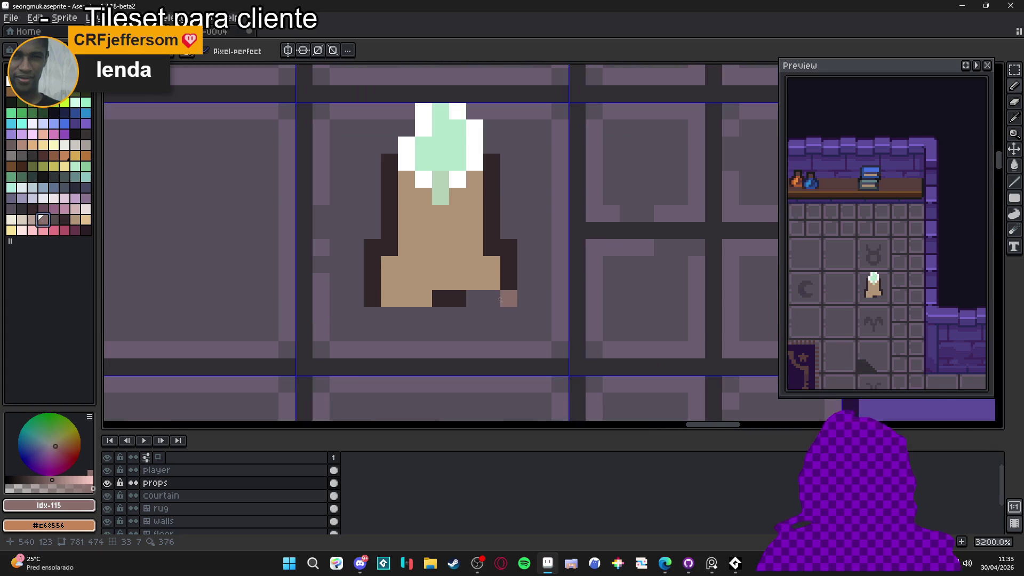
{"action": "left_click", "coordinate": [457, 281]}
{"action": "left_click", "coordinate": [441, 282]}
{"action": "left_click", "coordinate": [423, 282]}
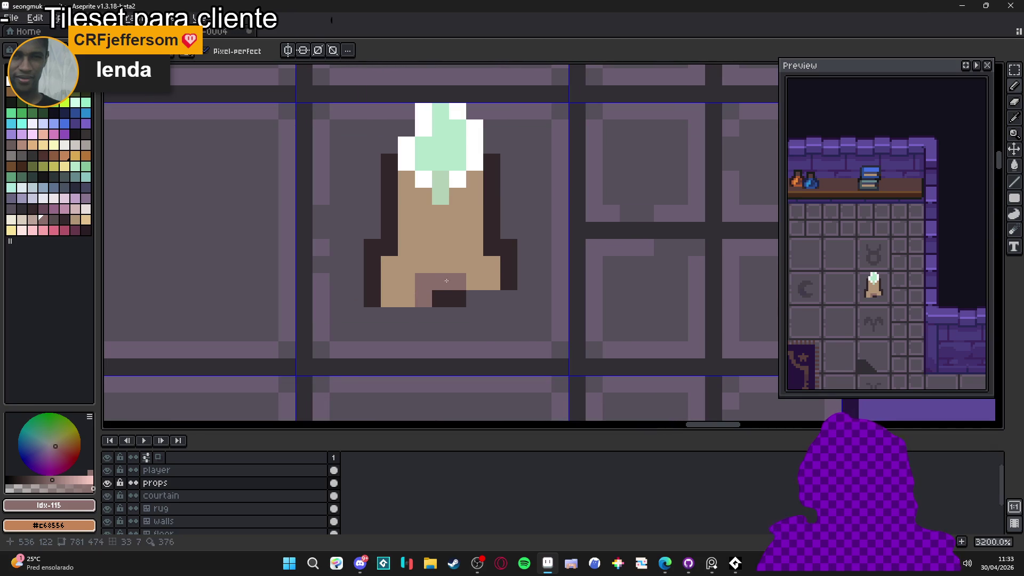
{"action": "left_click", "coordinate": [475, 282]}
{"action": "left_click", "coordinate": [405, 247]}
{"action": "left_click", "coordinate": [476, 252]}
- Reposition stray mauve pixels on the base and shade the bottom-left corner mauve
{"action": "key", "text": "ctrl+z"}
{"action": "left_click", "coordinate": [492, 247]}
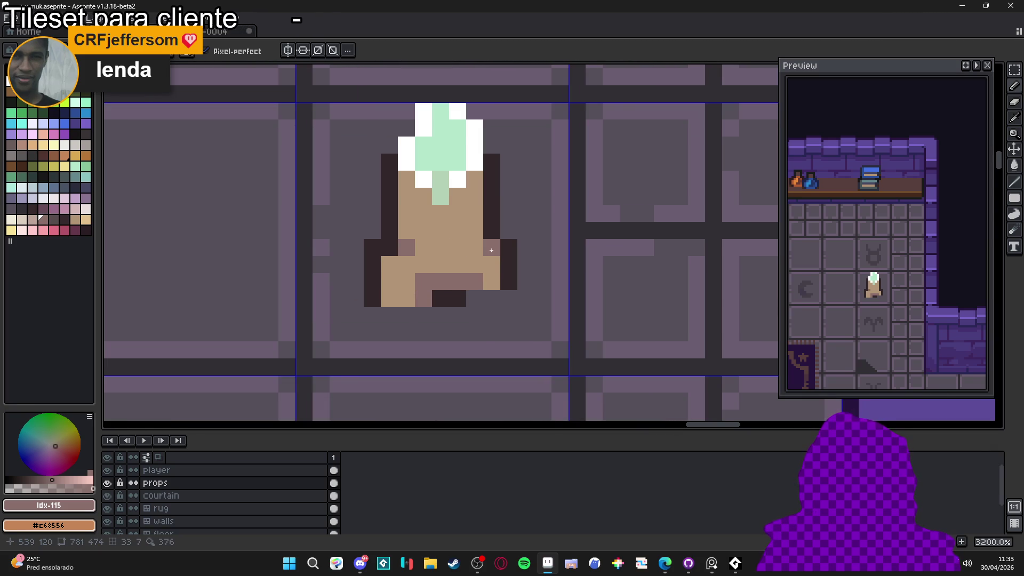
{"action": "left_click", "coordinate": [475, 264]}
{"action": "key", "text": "ctrl+z"}
{"action": "left_click", "coordinate": [458, 265]}
{"action": "left_click", "coordinate": [442, 267]}
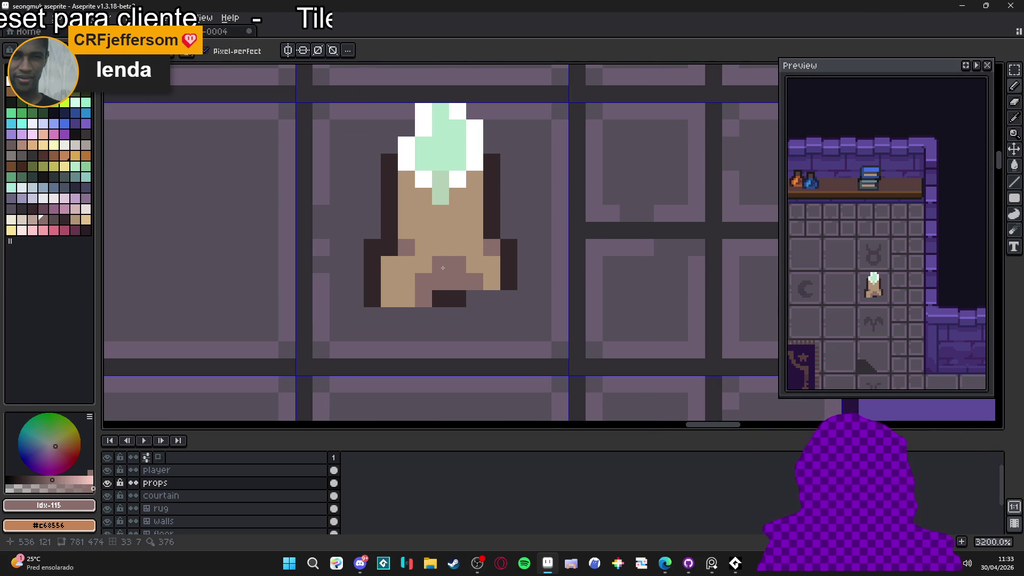
{"action": "left_click", "coordinate": [406, 299]}
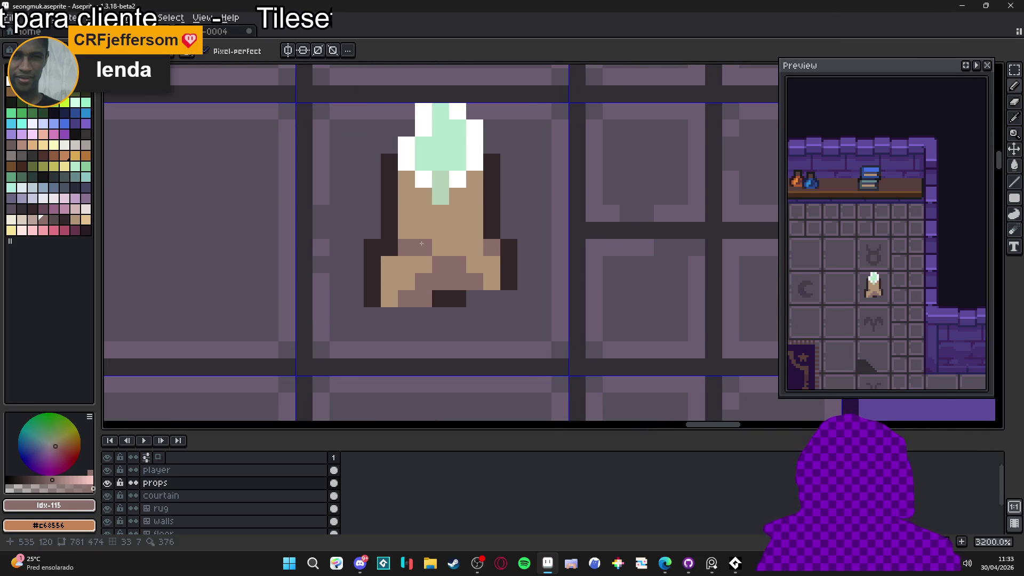
- Dab light tan #e1bf89 highlights on the candle's lower left and right side, undoing the last
{"action": "left_click", "coordinate": [85, 219]}
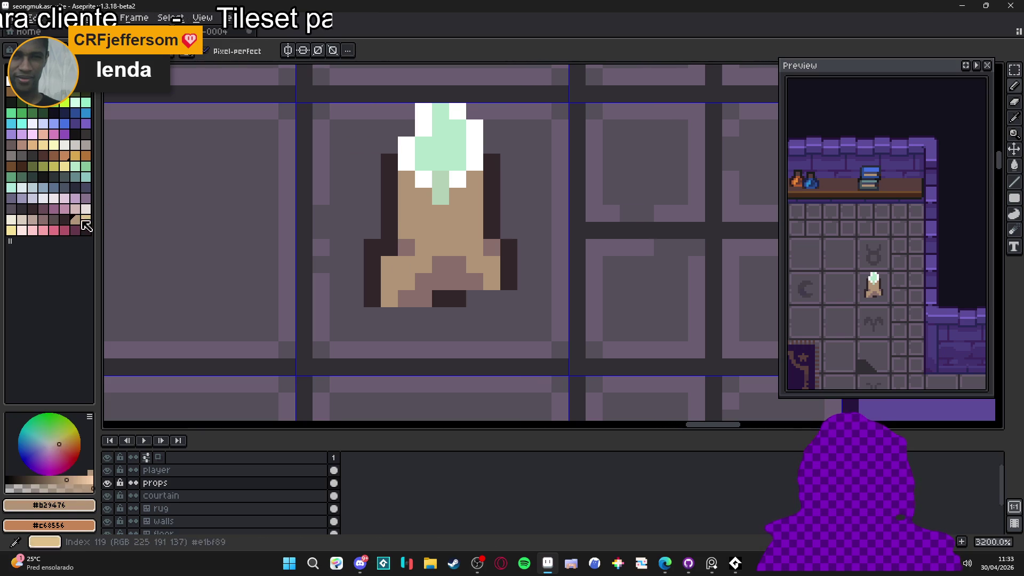
{"action": "left_click", "coordinate": [390, 282]}
{"action": "left_click", "coordinate": [403, 266]}
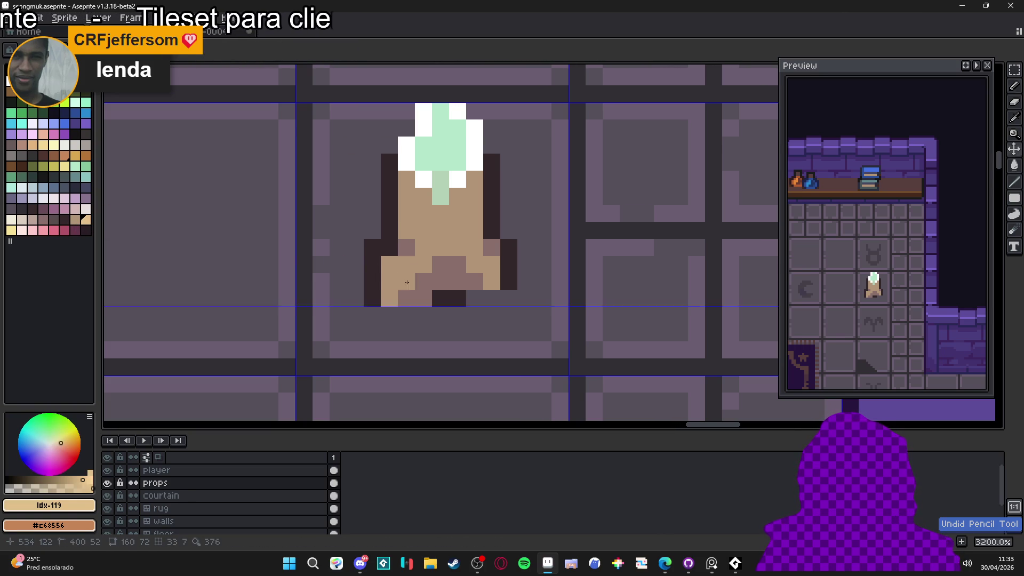
{"action": "left_click", "coordinate": [407, 281]}
{"action": "left_click", "coordinate": [475, 265]}
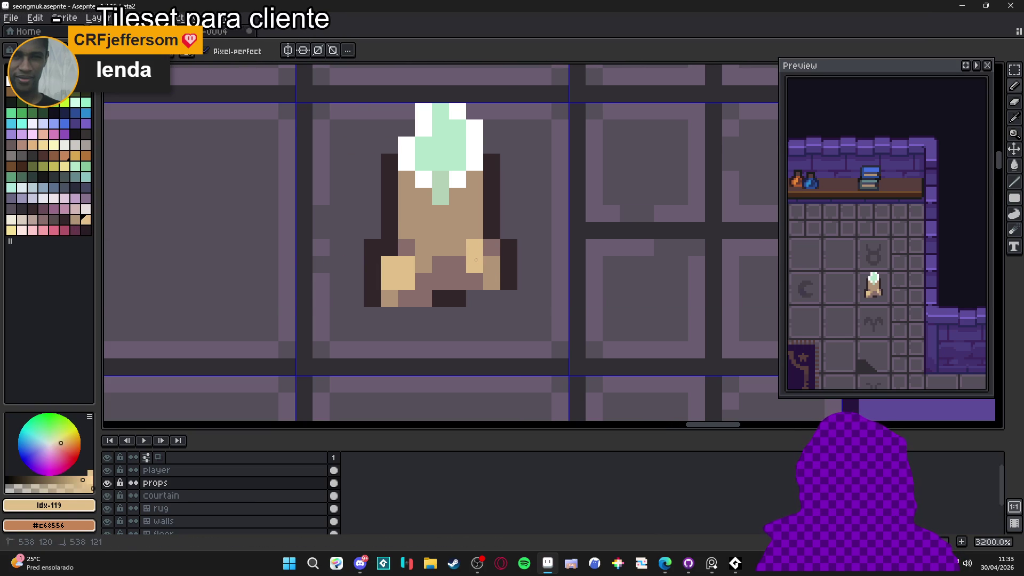
{"action": "left_click", "coordinate": [458, 247]}
{"action": "left_click", "coordinate": [456, 231]}
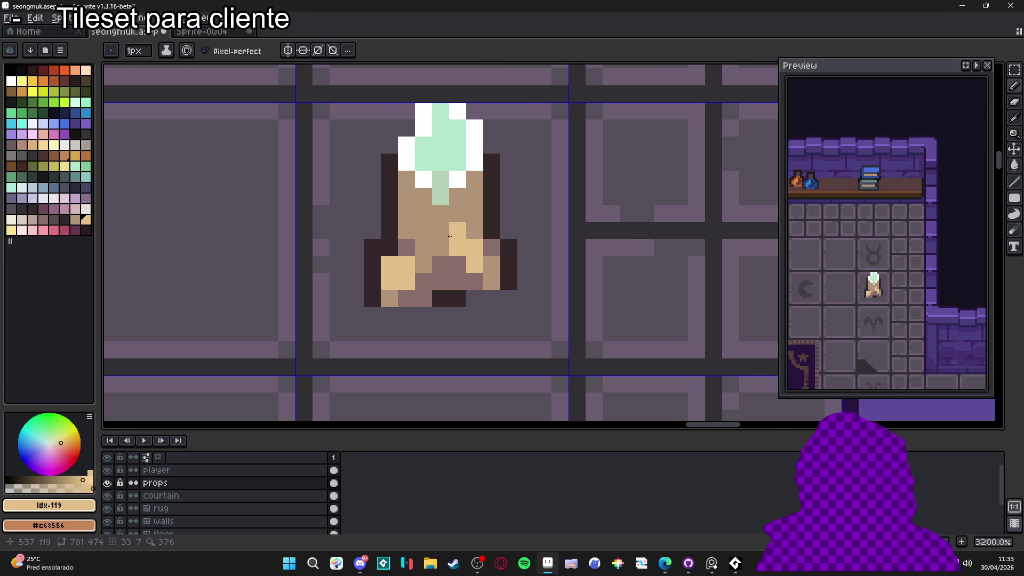
{"action": "scroll", "coordinate": [450, 237], "scroll_direction": "down", "scroll_amount": 4}
{"action": "key", "text": "ctrl+z"}
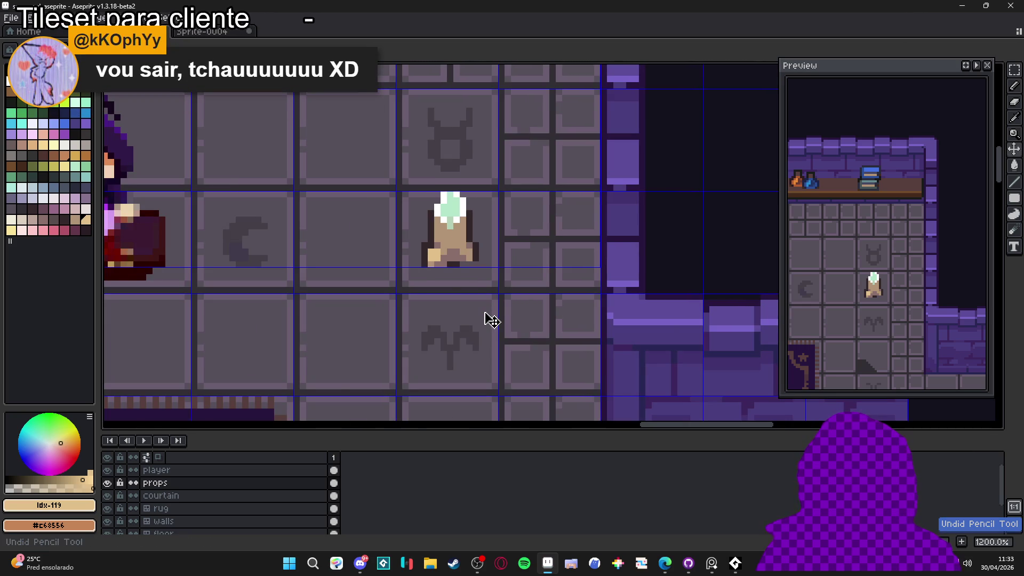
- Redraw the candle's left and right columns as dark outline
{"action": "key", "text": "ctrl+z"}
{"action": "scroll", "coordinate": [453, 281], "scroll_direction": "down", "scroll_amount": 4}
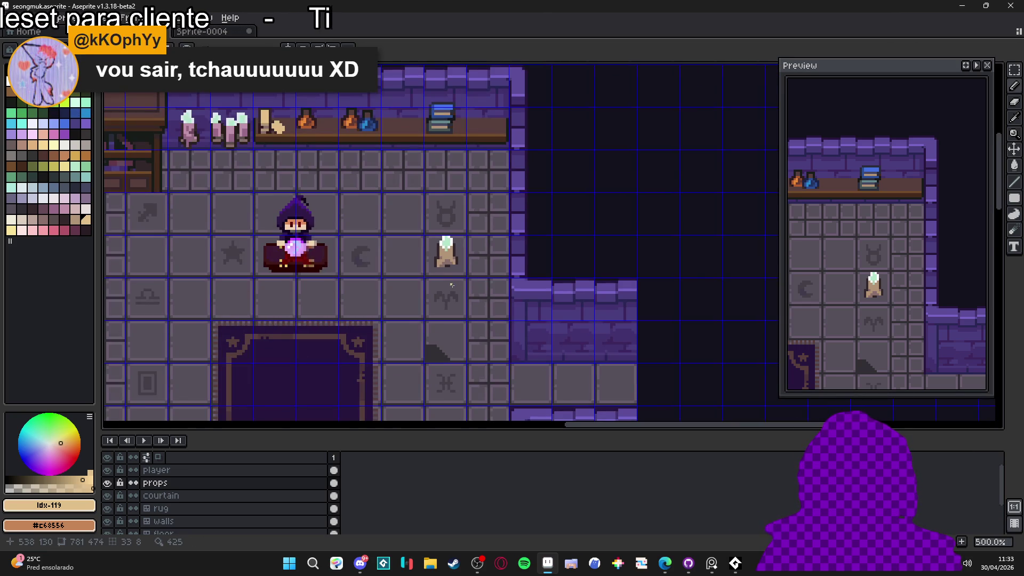
{"action": "scroll", "coordinate": [452, 285], "scroll_direction": "down", "scroll_amount": 3}
{"action": "scroll", "coordinate": [448, 272], "scroll_direction": "up", "scroll_amount": 10}
{"action": "left_click", "coordinate": [446, 268], "text": "alt"}
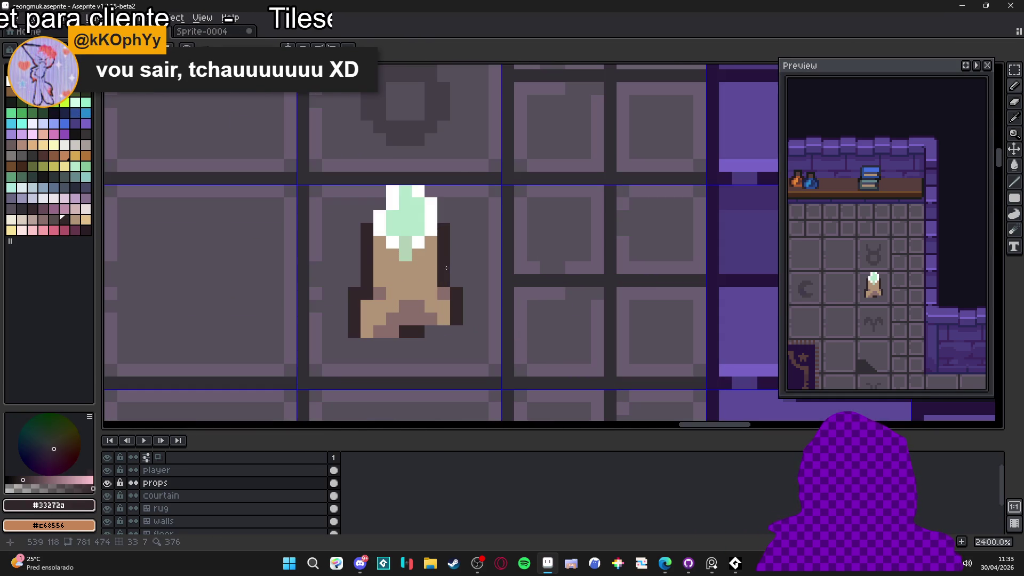
{"action": "left_click_drag", "start_coordinate": [444, 292], "coordinate": [444, 323]}
{"action": "left_click_drag", "start_coordinate": [367, 294], "coordinate": [353, 335]}
{"action": "key", "text": "ctrl+z"}
- Erase the flared base and fill the remaining dark gaps in the body with tan
{"action": "key", "text": "e"}
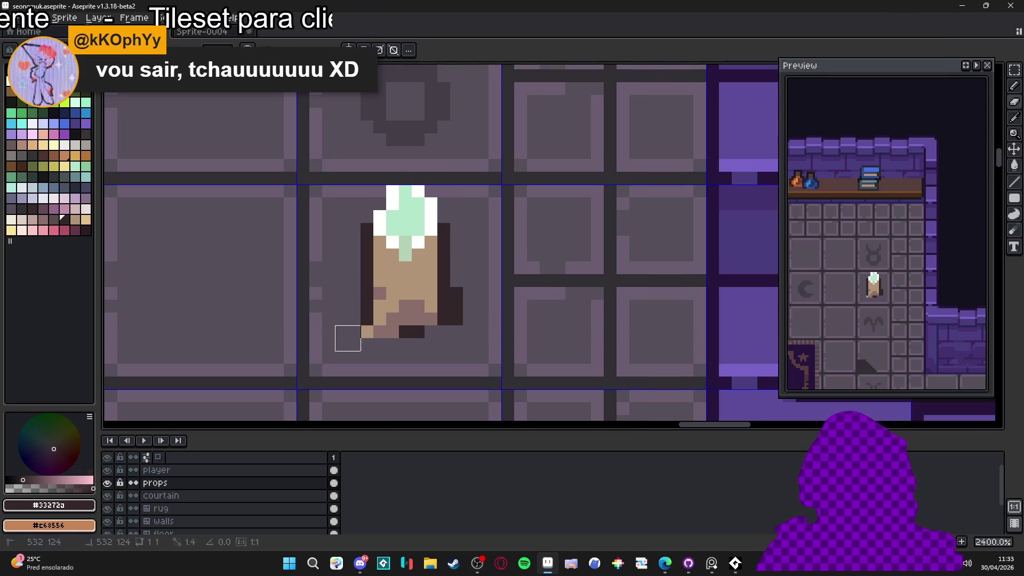
{"action": "mouse_move", "coordinate": [476, 300]}
{"action": "left_mouse_down"}
{"action": "mouse_move", "coordinate": [462, 325]}
{"action": "mouse_move", "coordinate": [348, 338]}
{"action": "mouse_move", "coordinate": [361, 326]}
{"action": "mouse_move", "coordinate": [421, 322]}
{"action": "left_mouse_up"}
{"action": "left_click", "coordinate": [448, 322]}
{"action": "key", "text": "b"}
{"action": "left_click", "coordinate": [425, 283], "text": "alt"}
{"action": "left_click", "coordinate": [394, 319]}
{"action": "left_click", "coordinate": [430, 319]}
{"action": "left_click", "coordinate": [380, 294]}
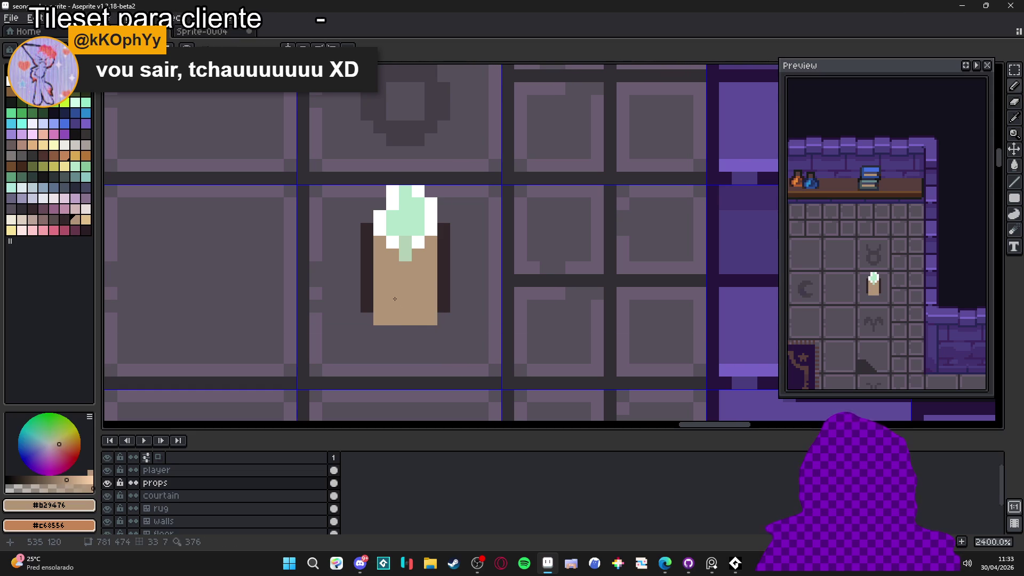
- Repaint the stem and white pixels below the flame in tan
{"action": "left_click_drag", "start_coordinate": [416, 248], "coordinate": [413, 288]}
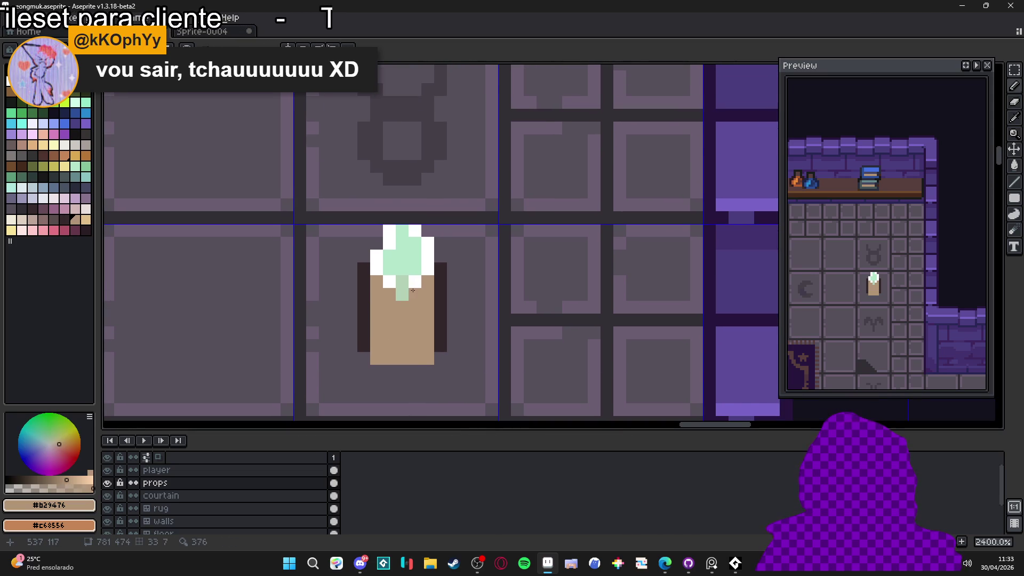
{"action": "left_click", "coordinate": [401, 284]}
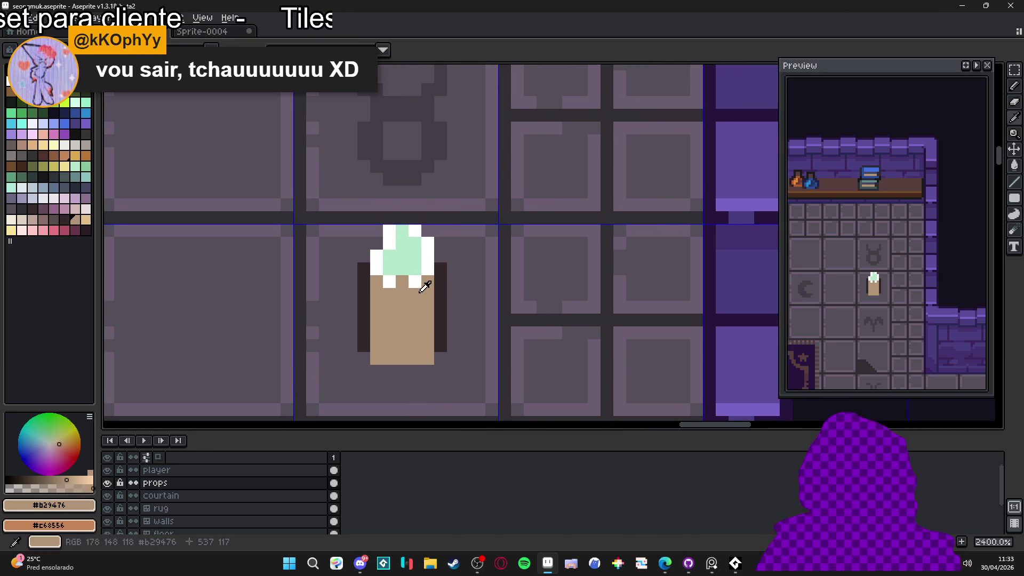
{"action": "left_click", "coordinate": [415, 282]}
{"action": "left_click", "coordinate": [392, 286]}
- Sample the mint, white and outline colours, ending on the body's tan #b29476
{"action": "left_click", "coordinate": [395, 269], "text": "alt"}
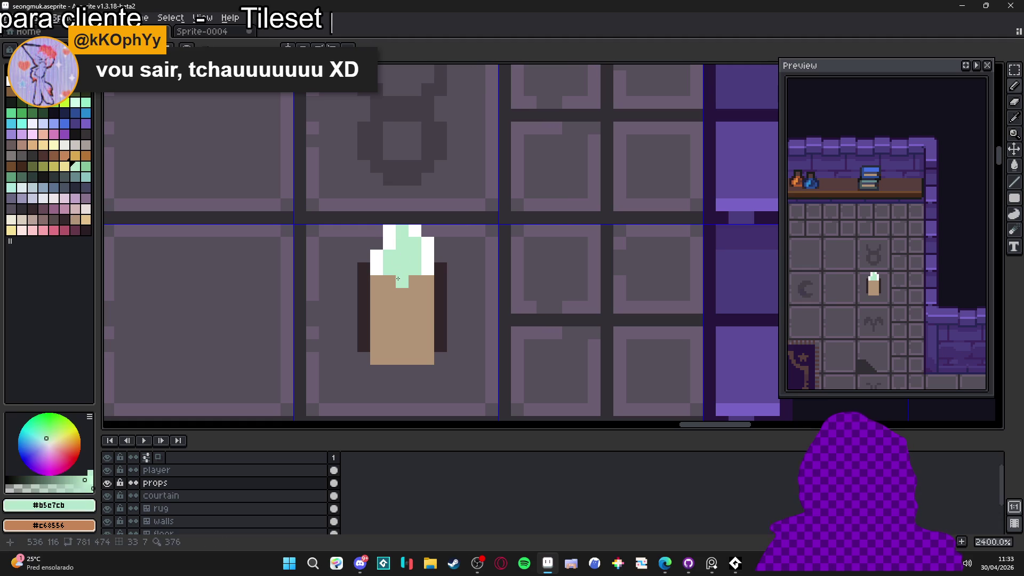
{"action": "scroll", "coordinate": [426, 322], "scroll_direction": "down", "scroll_amount": 5}
{"action": "scroll", "coordinate": [407, 311], "scroll_direction": "up", "scroll_amount": 3}
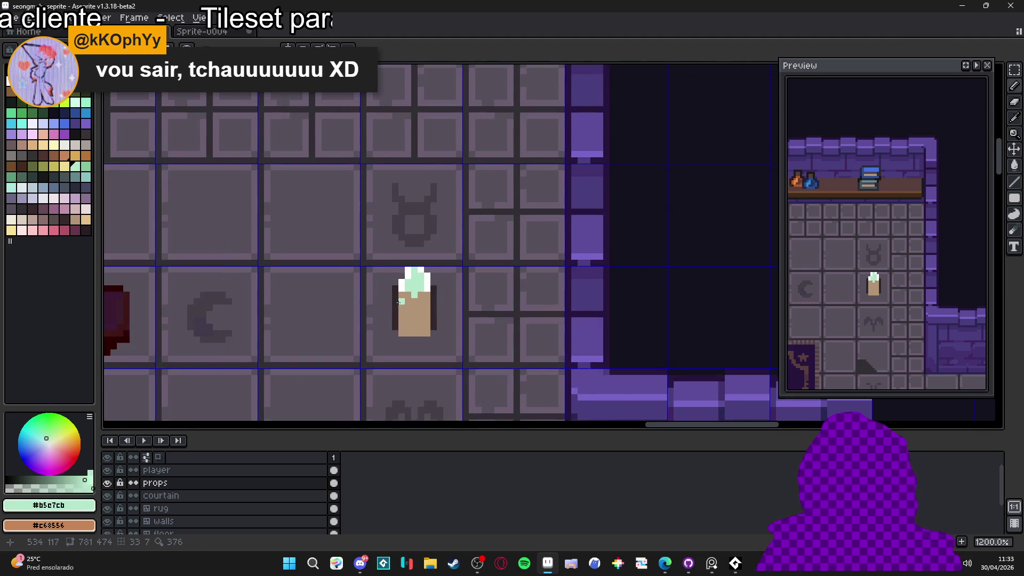
{"action": "left_click", "coordinate": [407, 297], "text": "alt"}
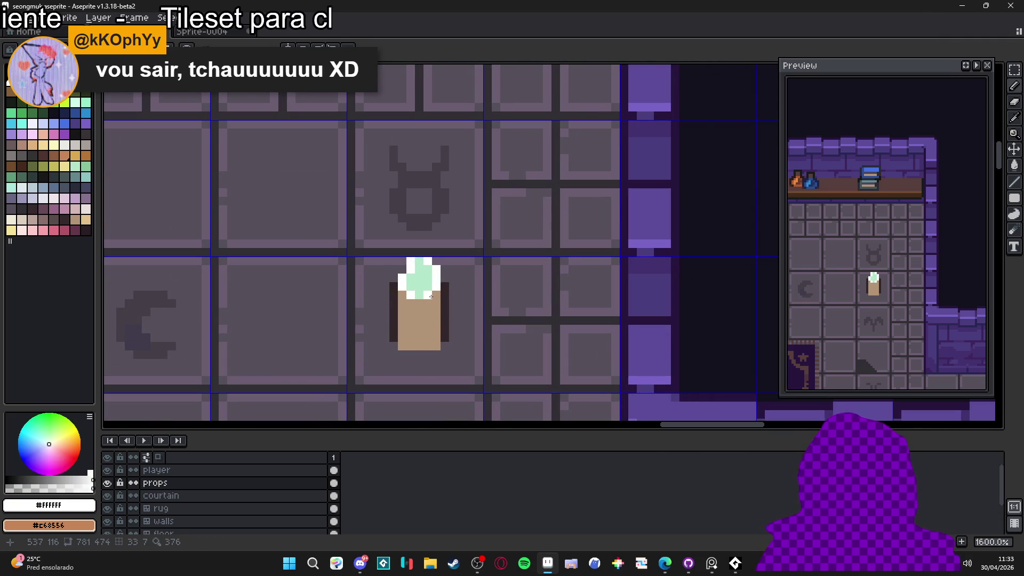
{"action": "scroll", "coordinate": [431, 297], "scroll_direction": "up", "scroll_amount": 1}
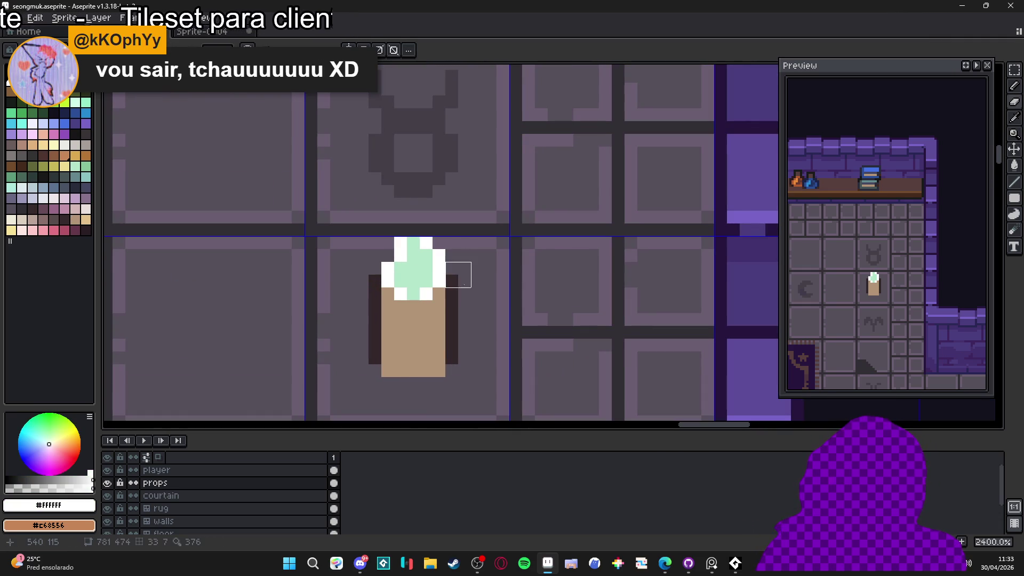
{"action": "scroll", "coordinate": [385, 288], "scroll_direction": "down", "scroll_amount": 3}
{"action": "scroll", "coordinate": [413, 319], "scroll_direction": "up", "scroll_amount": 2}
{"action": "left_click", "coordinate": [421, 320], "text": "alt"}
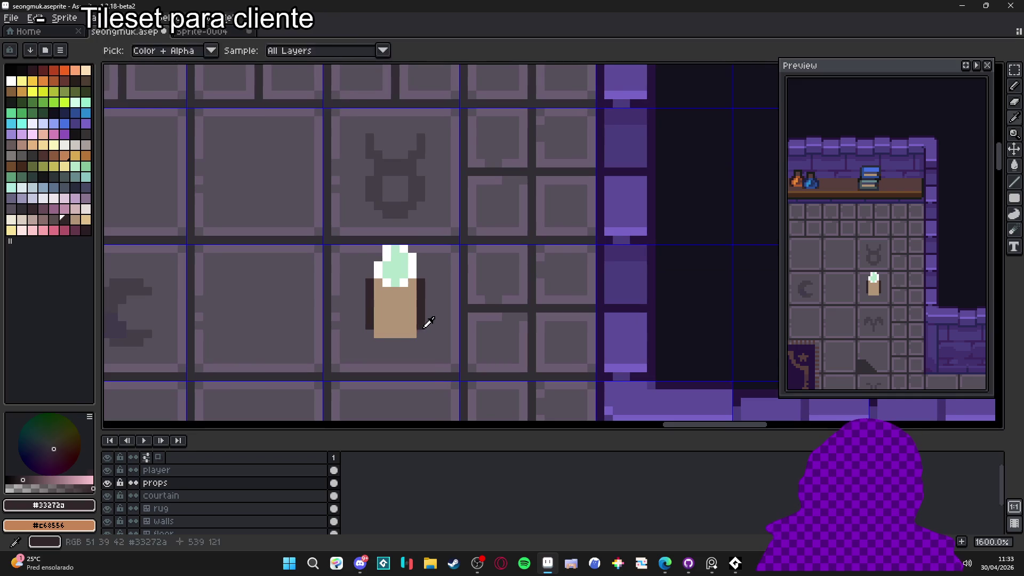
{"action": "scroll", "coordinate": [383, 333], "scroll_direction": "down", "scroll_amount": 2}
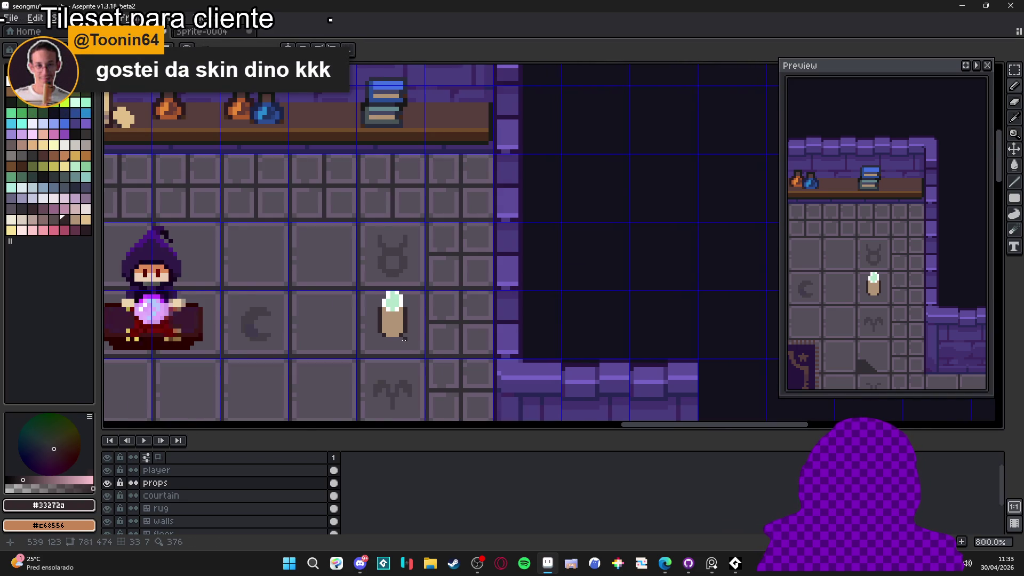
{"action": "scroll", "coordinate": [404, 340], "scroll_direction": "down", "scroll_amount": 3}
{"action": "scroll", "coordinate": [402, 340], "scroll_direction": "up", "scroll_amount": 5}
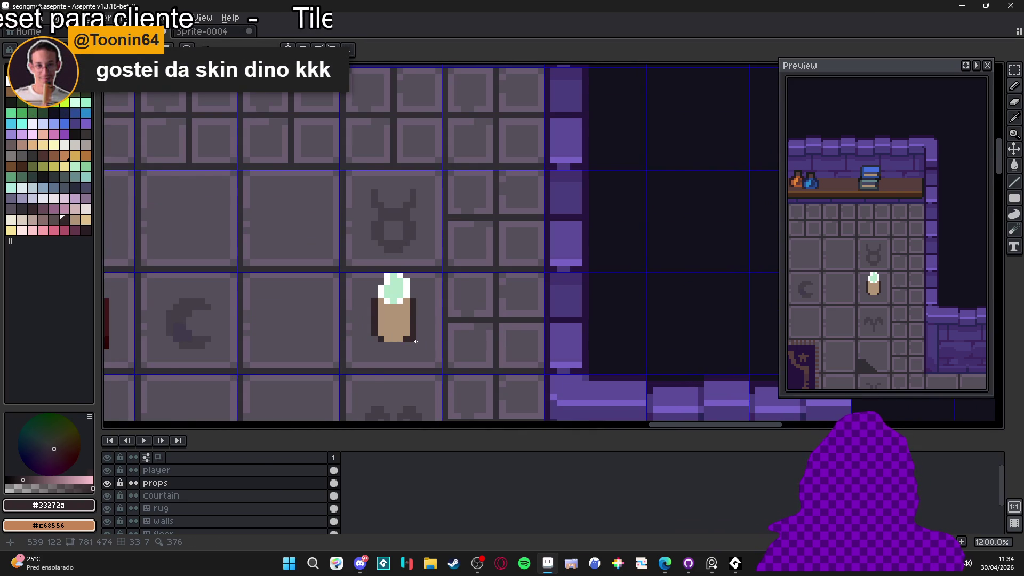
{"action": "scroll", "coordinate": [416, 340], "scroll_direction": "down", "scroll_amount": 2}
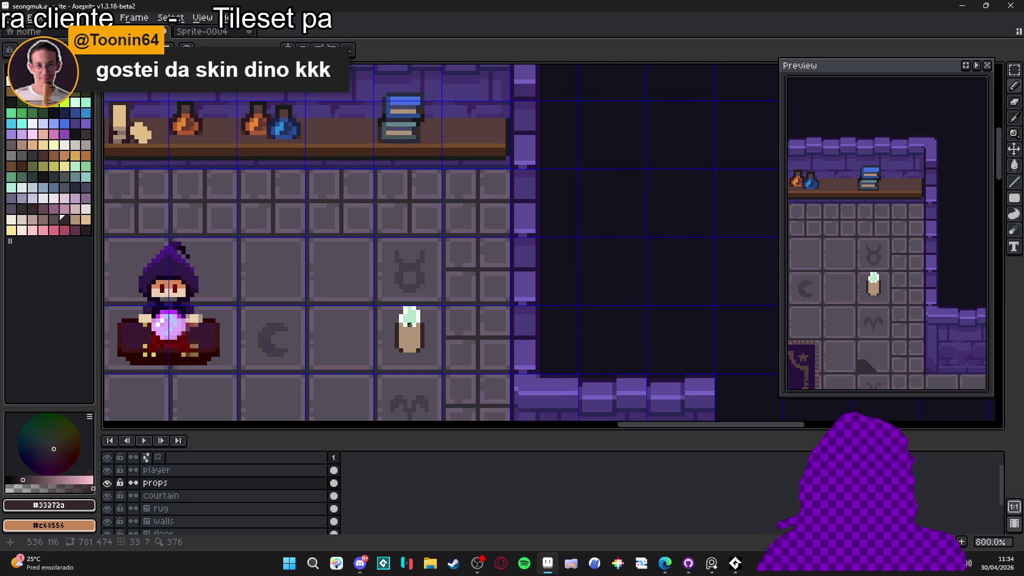
{"action": "scroll", "coordinate": [410, 324], "scroll_direction": "up", "scroll_amount": 5}
{"action": "left_click", "coordinate": [409, 325], "text": "alt"}
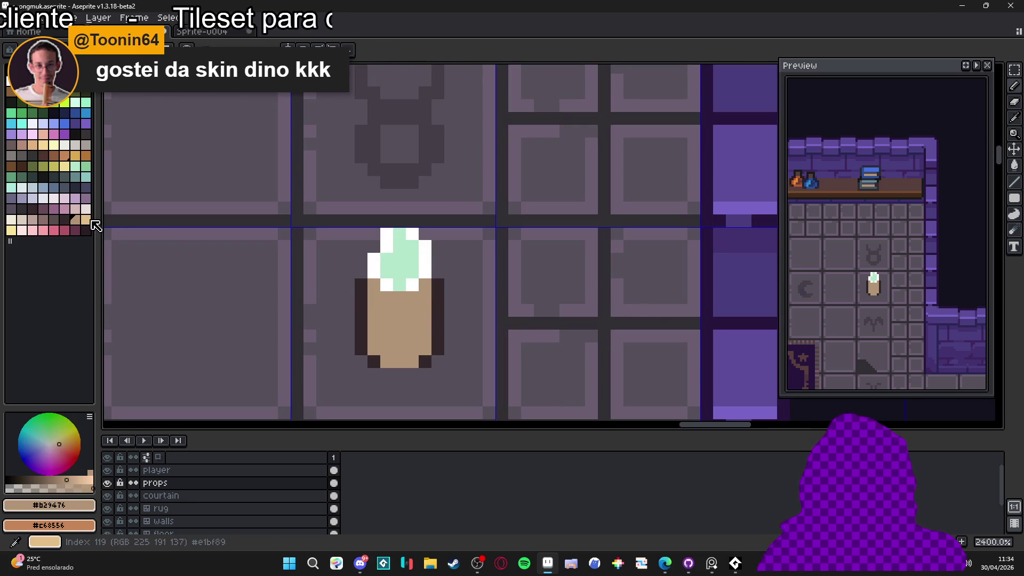
- Paint light tan #e1bf89 highlights across the candle body
{"action": "left_click", "coordinate": [85, 220]}
{"action": "mouse_move", "coordinate": [412, 298]}
{"action": "left_mouse_down"}
{"action": "mouse_move", "coordinate": [398, 320]}
{"action": "mouse_move", "coordinate": [385, 309]}
{"action": "mouse_move", "coordinate": [407, 324]}
{"action": "mouse_move", "coordinate": [425, 290]}
{"action": "left_mouse_up"}
{"action": "left_click", "coordinate": [374, 285]}
{"action": "left_click", "coordinate": [373, 297]}
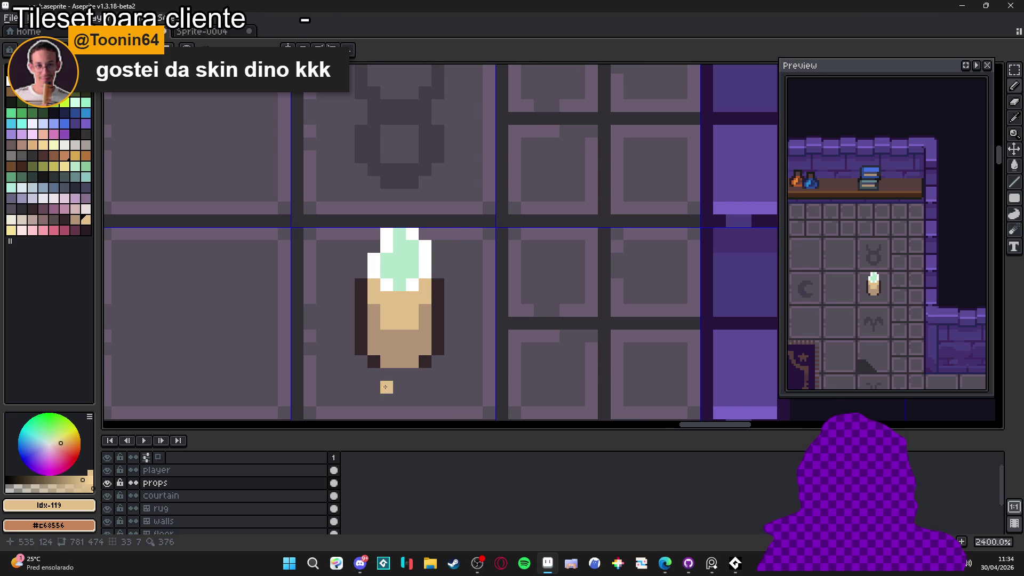
{"action": "scroll", "coordinate": [384, 368], "scroll_direction": "down", "scroll_amount": 2}
{"action": "scroll", "coordinate": [374, 331], "scroll_direction": "up", "scroll_amount": 2}
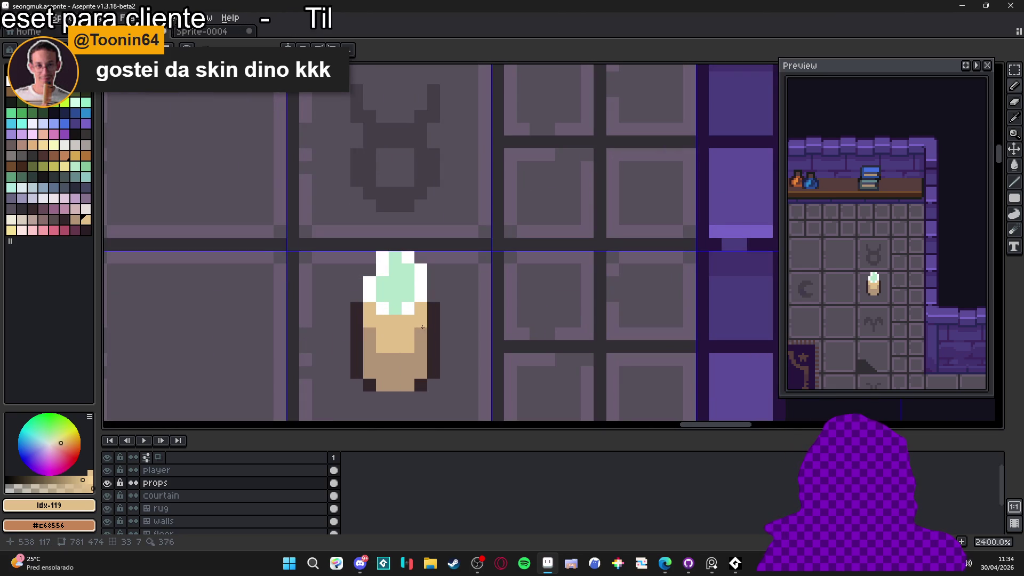
{"action": "left_click", "coordinate": [374, 342]}
{"action": "scroll", "coordinate": [374, 342], "scroll_direction": "down", "scroll_amount": 2}
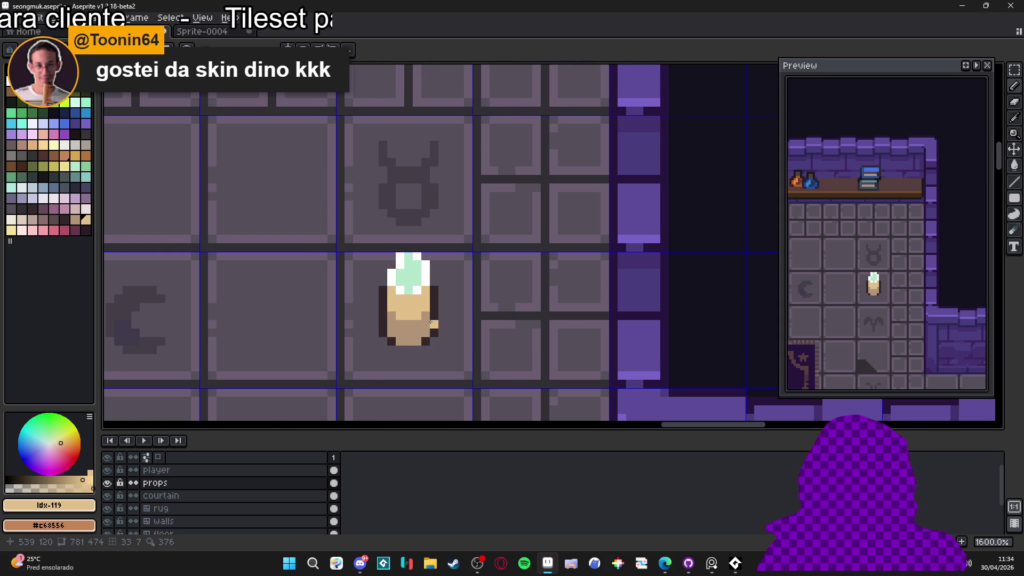
{"action": "scroll", "coordinate": [431, 322], "scroll_direction": "down", "scroll_amount": 3}
{"action": "scroll", "coordinate": [437, 339], "scroll_direction": "up", "scroll_amount": 4}
- Pencil a tan #b29476 wax puddle spreading out on both sides of the candle's foot
{"action": "left_click", "coordinate": [411, 316], "text": "alt"}
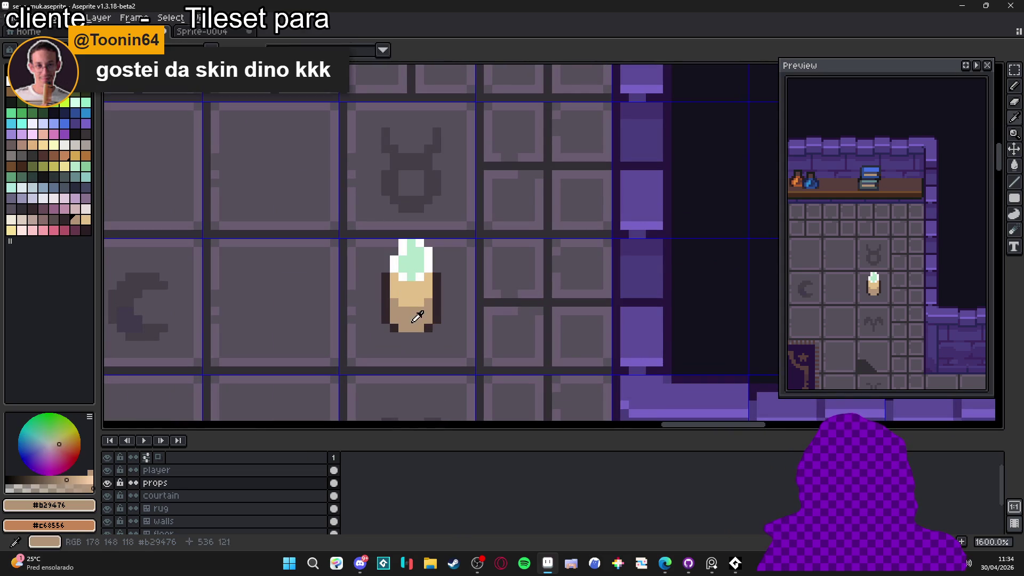
{"action": "left_click", "coordinate": [447, 336]}
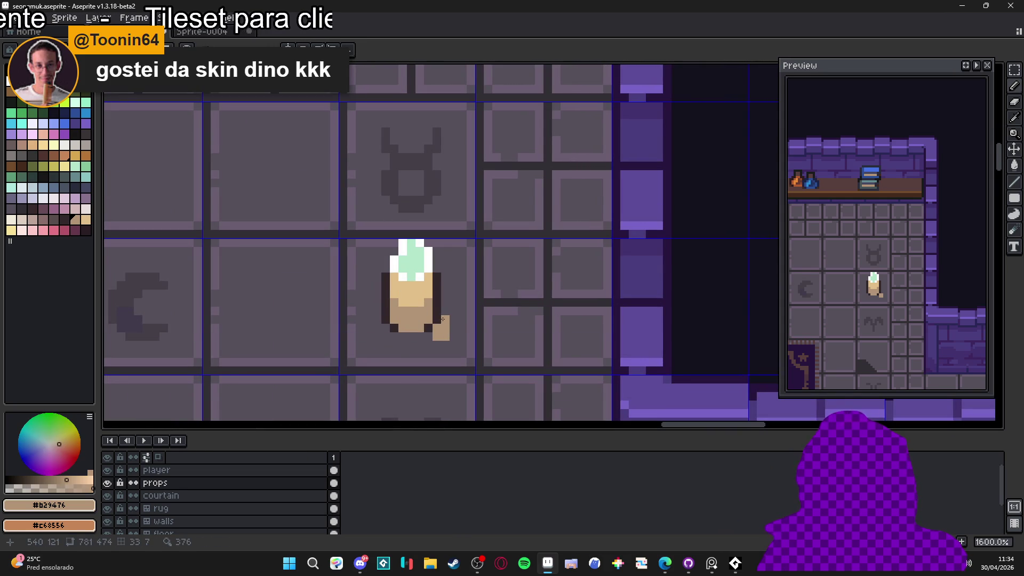
{"action": "left_click", "coordinate": [454, 324]}
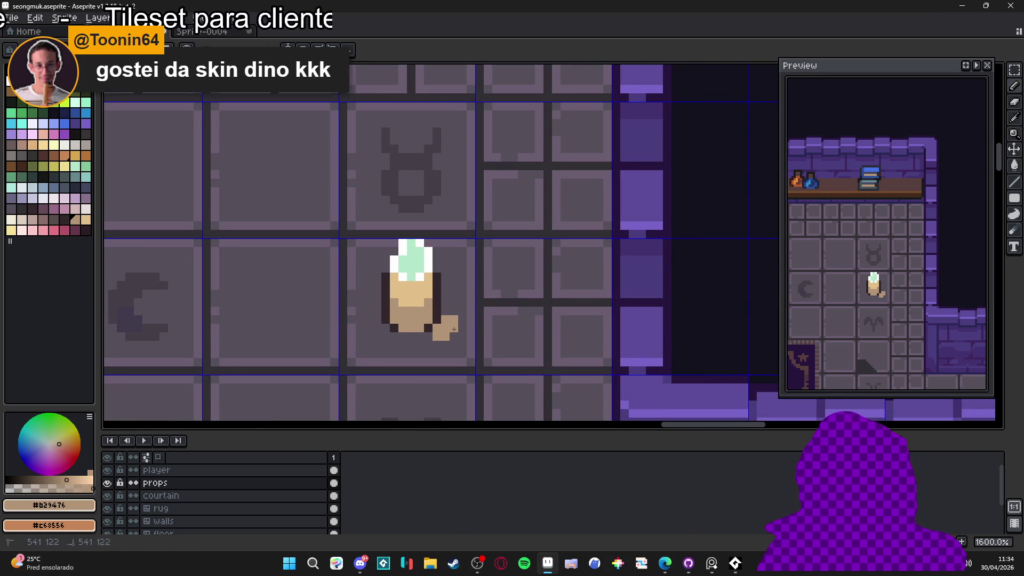
{"action": "left_click", "coordinate": [379, 328]}
{"action": "left_click_drag", "start_coordinate": [385, 336], "coordinate": [403, 336]}
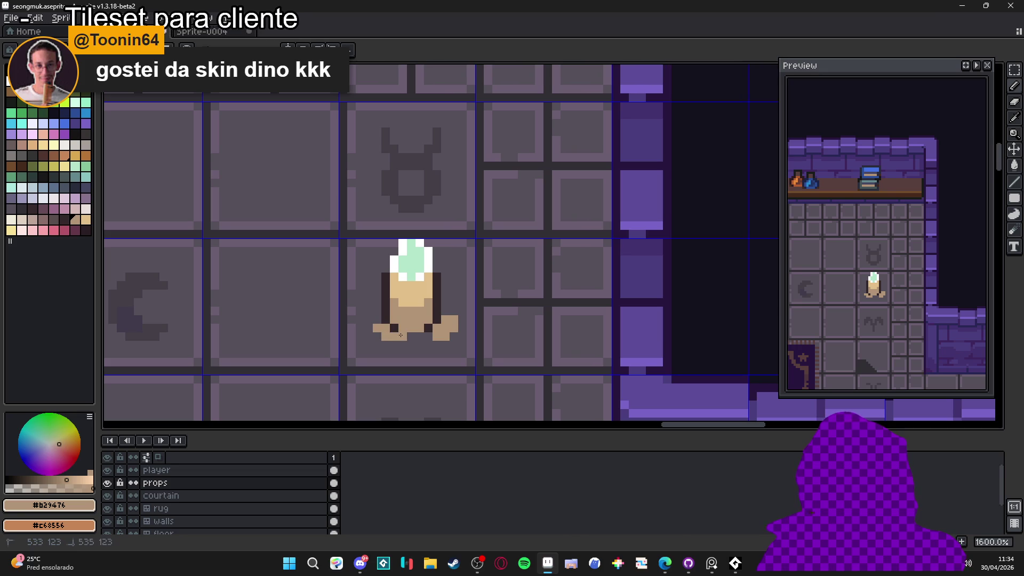
{"action": "left_click", "coordinate": [377, 320]}
{"action": "left_click", "coordinate": [369, 320]}
{"action": "left_click", "coordinate": [368, 328]}
{"action": "left_click", "coordinate": [377, 337]}
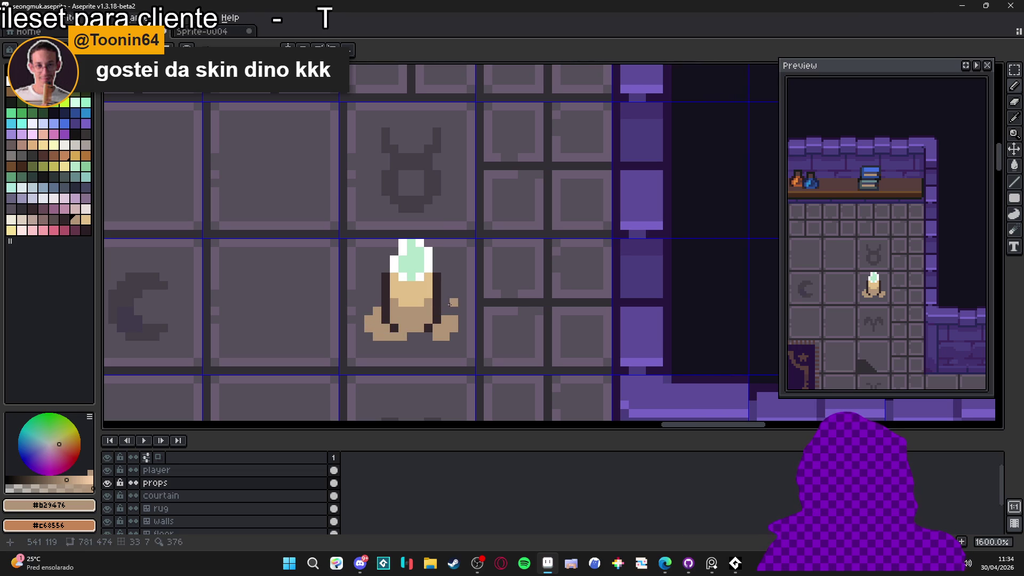
{"action": "left_click_drag", "start_coordinate": [445, 302], "coordinate": [445, 308]}
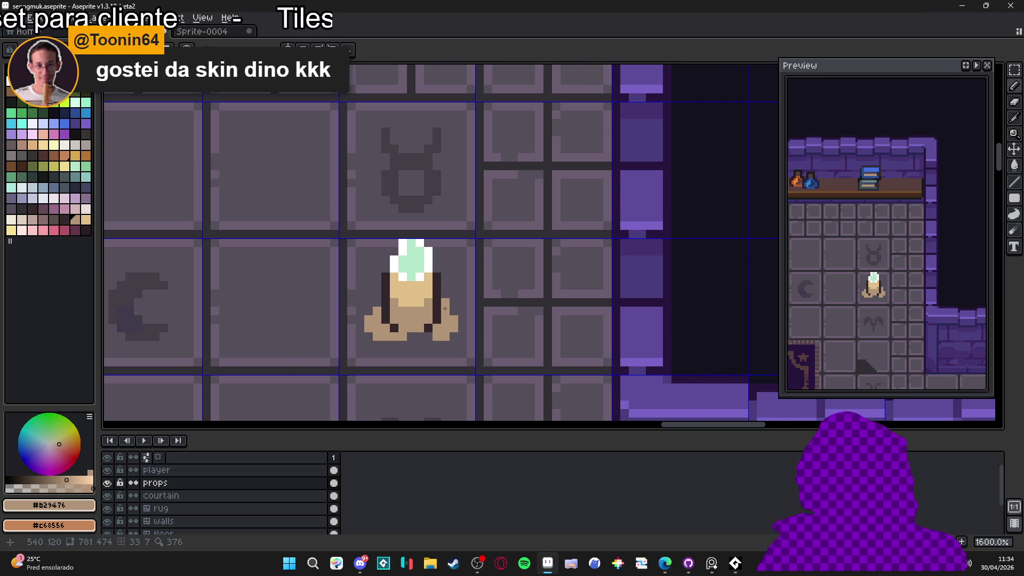
- Zoom out to 300% and turn off the grid with Ctrl+'
{"action": "scroll", "coordinate": [445, 309], "scroll_direction": "down", "scroll_amount": 4}
{"action": "scroll", "coordinate": [388, 349], "scroll_direction": "down", "scroll_amount": 1}
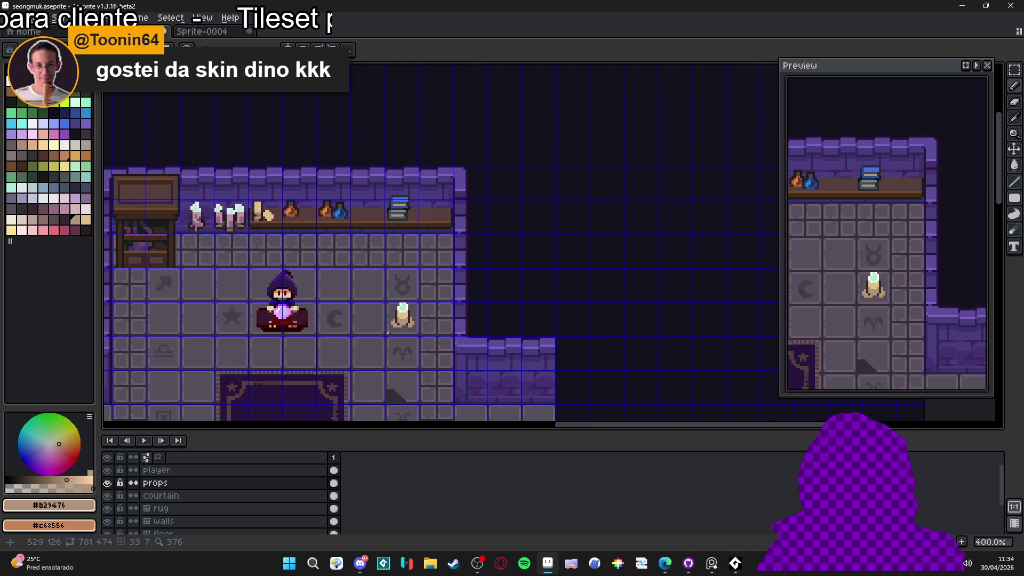
{"action": "scroll", "coordinate": [396, 338], "scroll_direction": "down", "scroll_amount": 1}
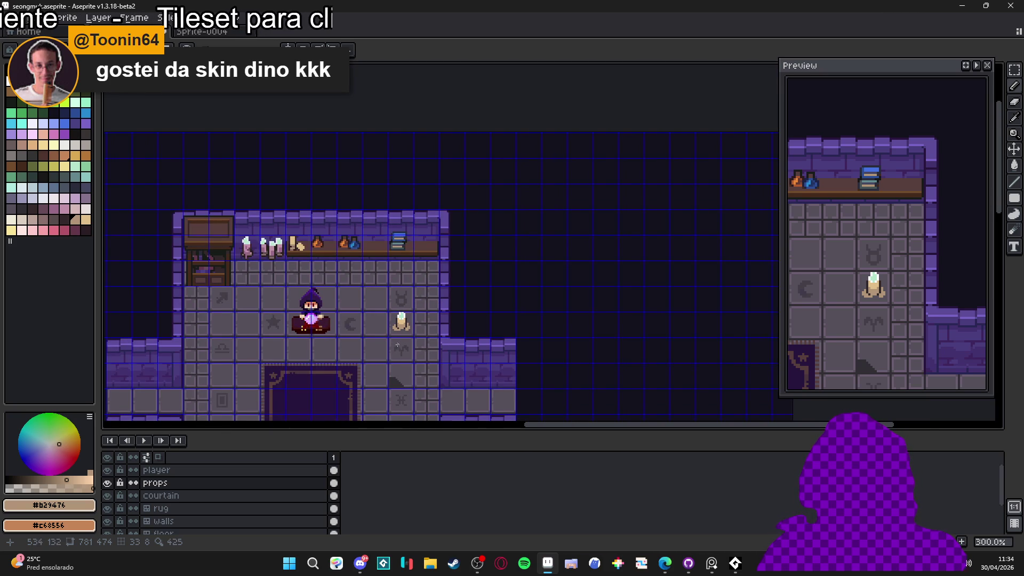
{"action": "key", "text": "ctrl+'"}
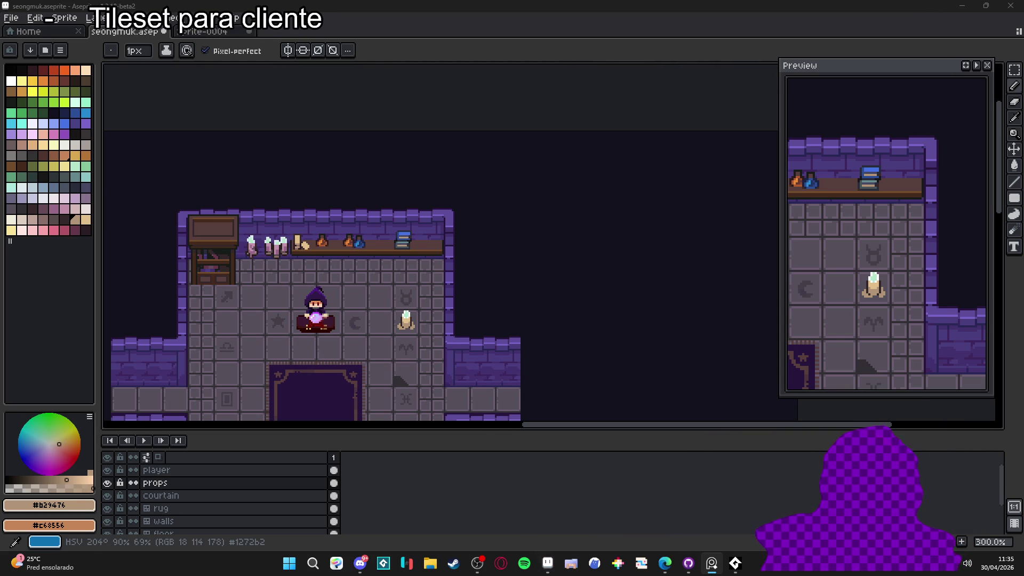
- Pan across the wizard room and save it as seongmuk.aseprite
{"action": "scroll", "coordinate": [361, 266], "scroll_direction": "down", "scroll_amount": 1}
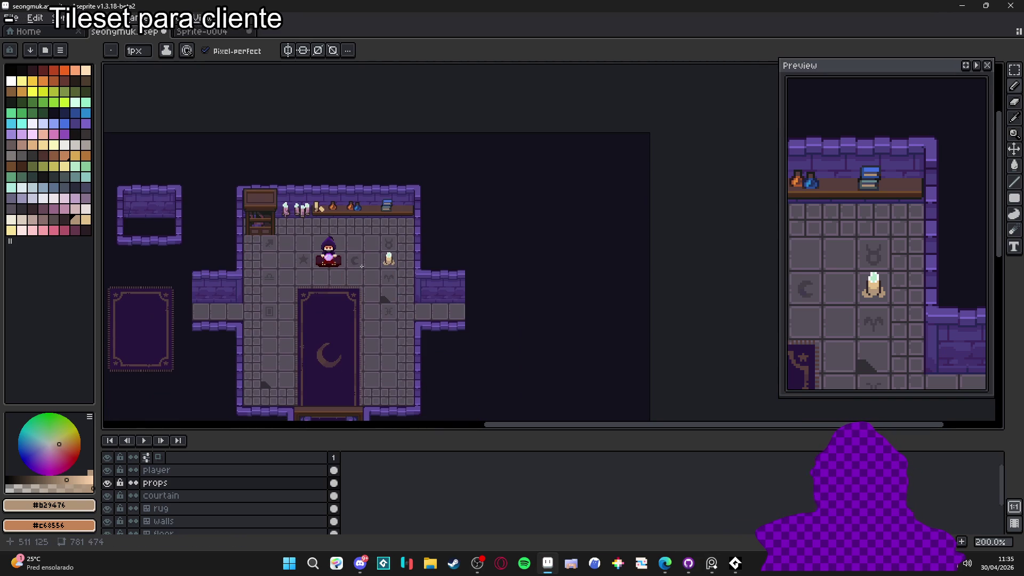
{"action": "scroll", "coordinate": [342, 259], "scroll_direction": "up", "scroll_amount": 1}
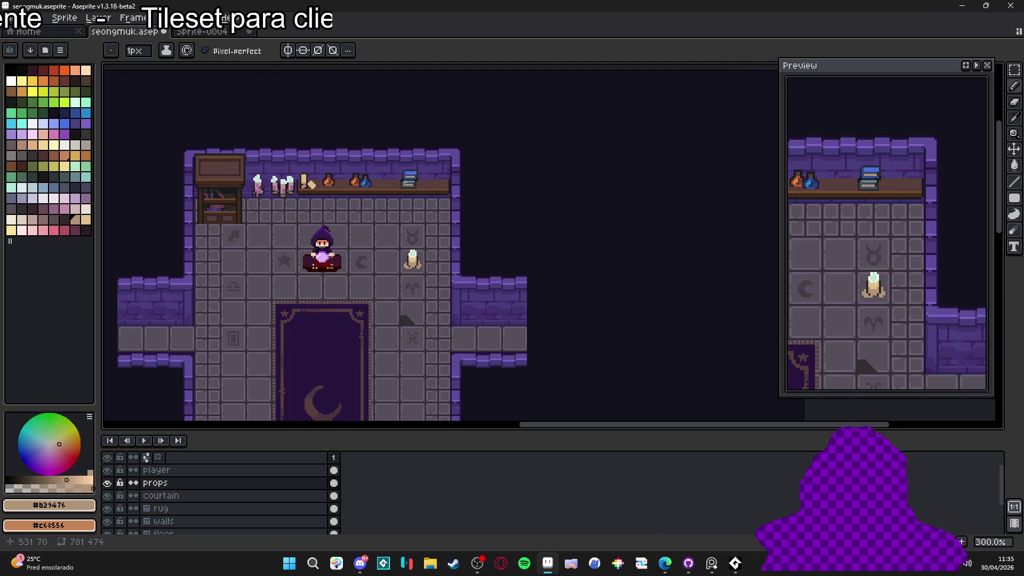
{"action": "left_click_drag", "start_coordinate": [366, 205], "coordinate": [432, 176]}
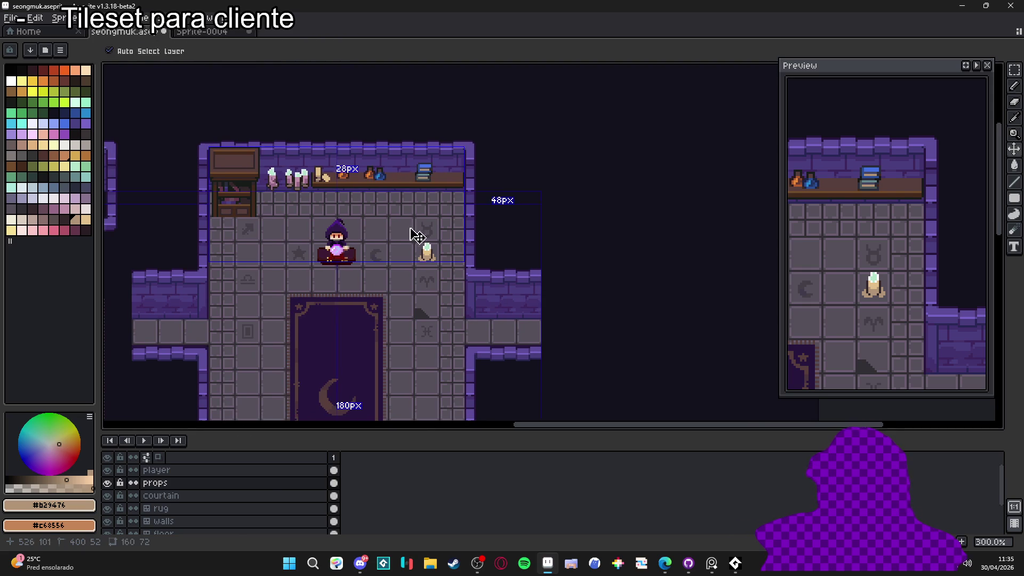
{"action": "left_click_drag", "start_coordinate": [393, 260], "coordinate": [402, 231]}
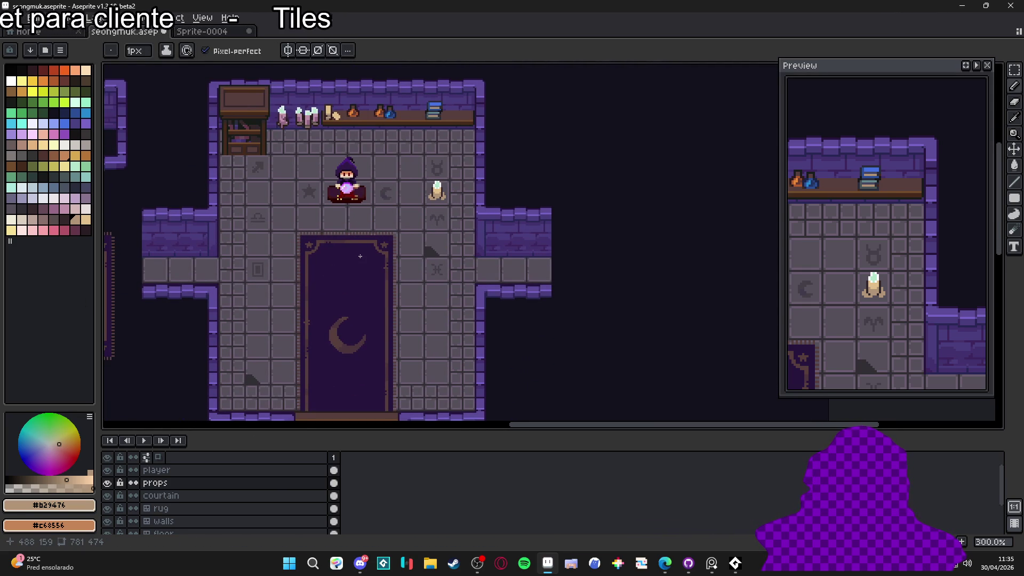
{"action": "mouse_move", "coordinate": [360, 256]}
{"action": "left_mouse_down"}
{"action": "mouse_move", "coordinate": [356, 132]}
{"action": "mouse_move", "coordinate": [371, 185]}
{"action": "mouse_move", "coordinate": [374, 178]}
{"action": "left_mouse_up"}
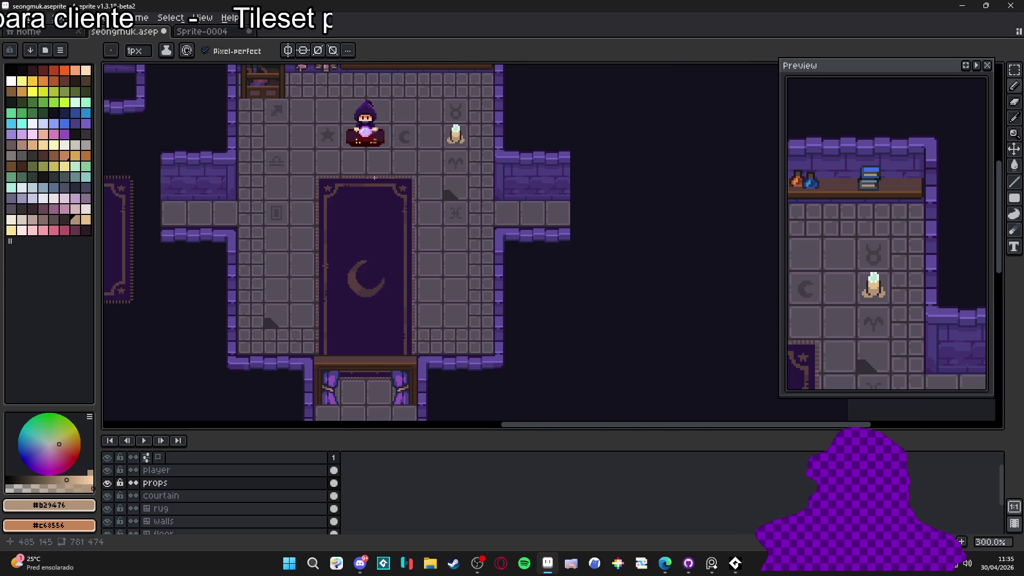
{"action": "scroll", "coordinate": [375, 177], "scroll_direction": "down", "scroll_amount": 1}
- Save the tileset file and bring the whole wizard room back into view
{"action": "key", "text": "ctrl+s"}
{"action": "scroll", "coordinate": [355, 309], "scroll_direction": "up", "scroll_amount": 1}
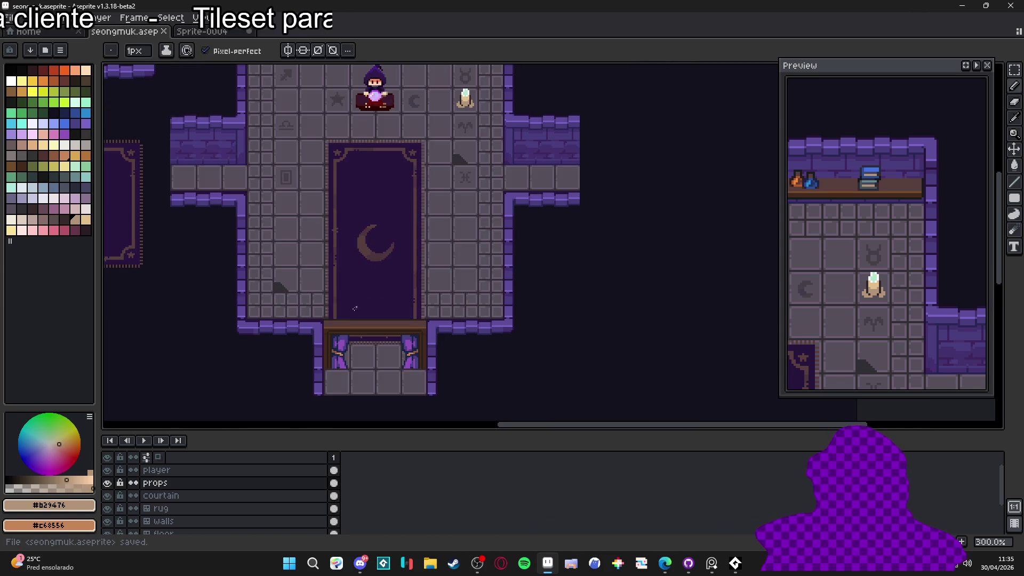
{"action": "mouse_move", "coordinate": [374, 264]}
{"action": "left_mouse_down"}
{"action": "mouse_move", "coordinate": [435, 352]}
{"action": "mouse_move", "coordinate": [469, 357]}
{"action": "mouse_move", "coordinate": [472, 342]}
{"action": "mouse_move", "coordinate": [466, 351]}
{"action": "left_mouse_up"}
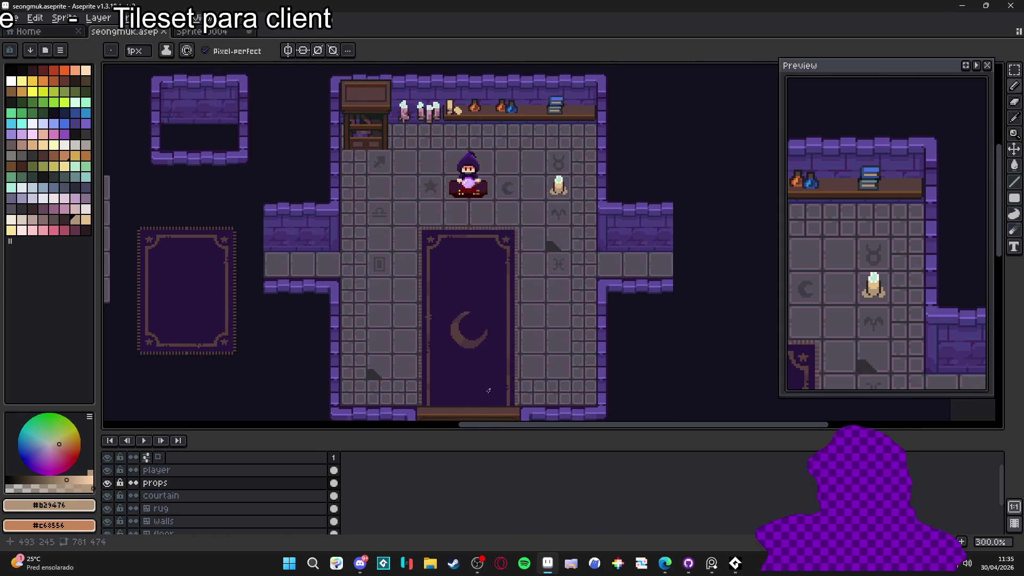
- Shrink the timeline and recentre the canvas so the rug and doorway are fully visible
{"action": "left_click_drag", "start_coordinate": [479, 432], "coordinate": [478, 517]}
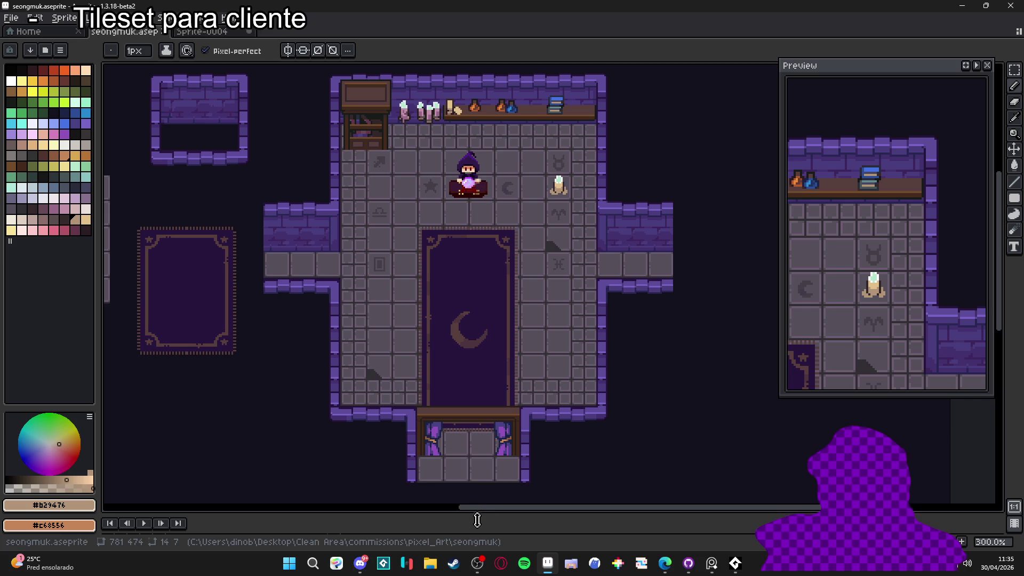
{"action": "left_click_drag", "start_coordinate": [504, 389], "coordinate": [517, 393]}
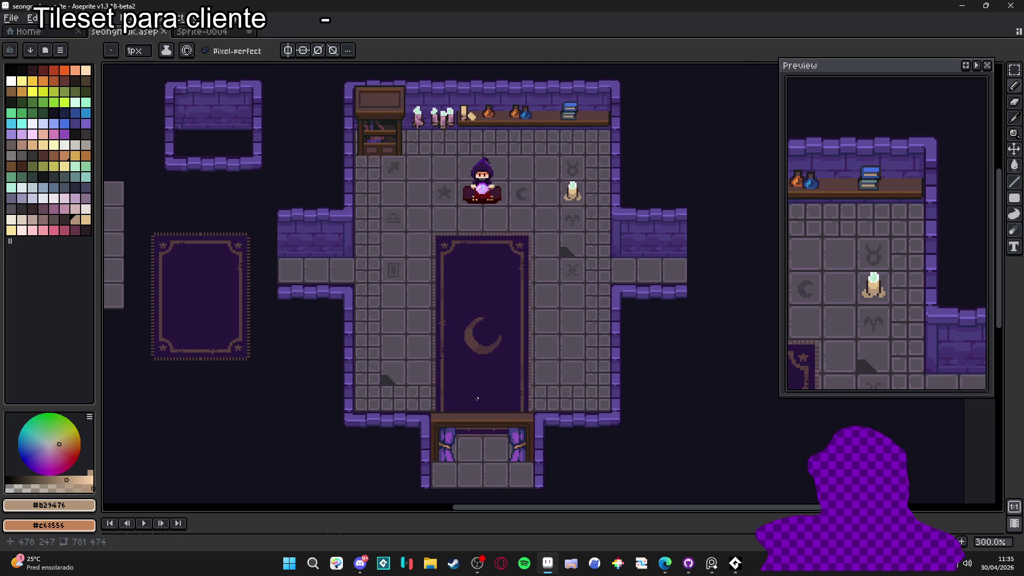
{"action": "mouse_move", "coordinate": [477, 399]}
{"action": "left_mouse_down"}
{"action": "mouse_move", "coordinate": [631, 393]}
{"action": "mouse_move", "coordinate": [469, 393]}
{"action": "mouse_move", "coordinate": [490, 392]}
{"action": "left_mouse_up"}
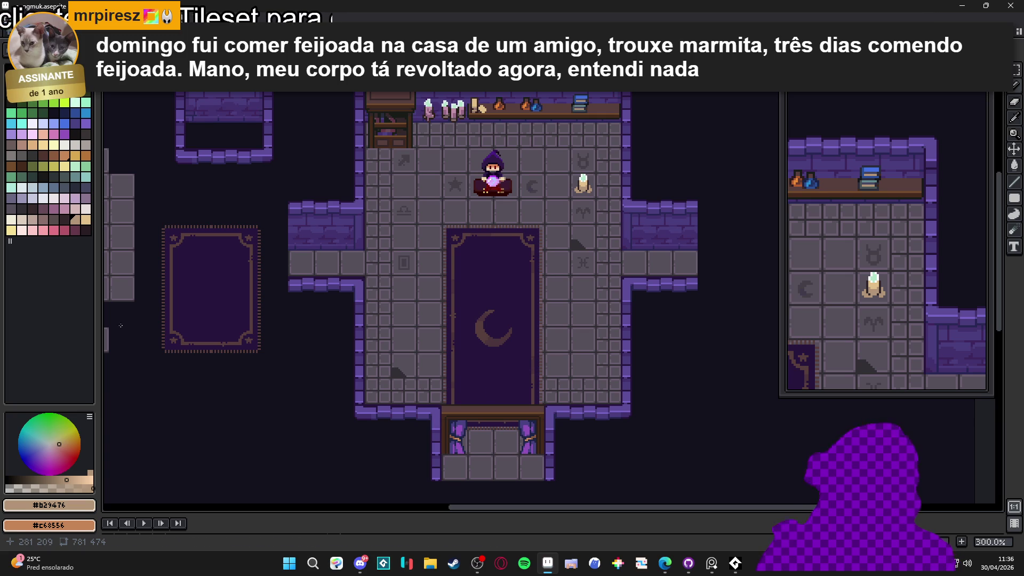
{"action": "key", "text": "alt+Tab"}
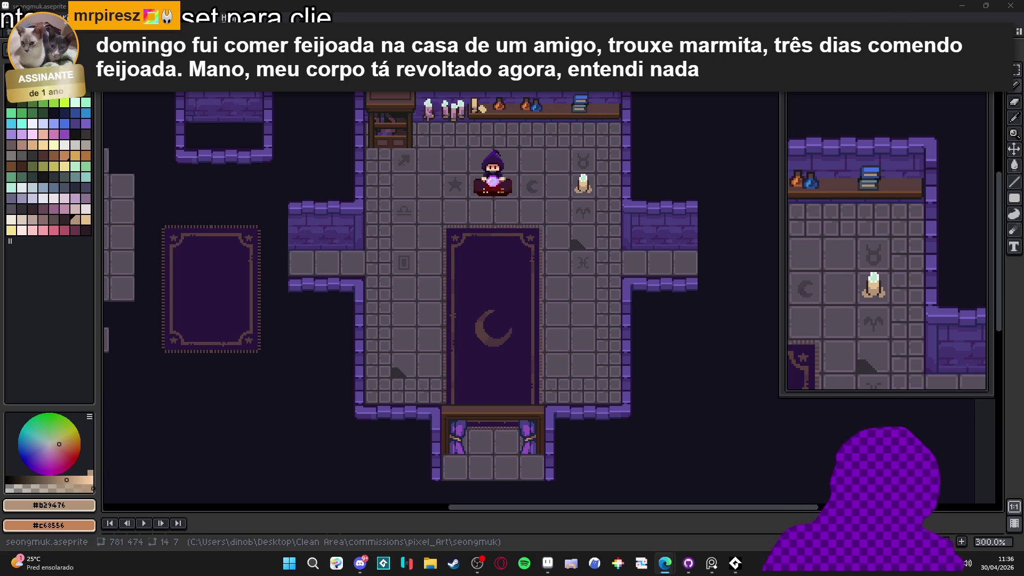
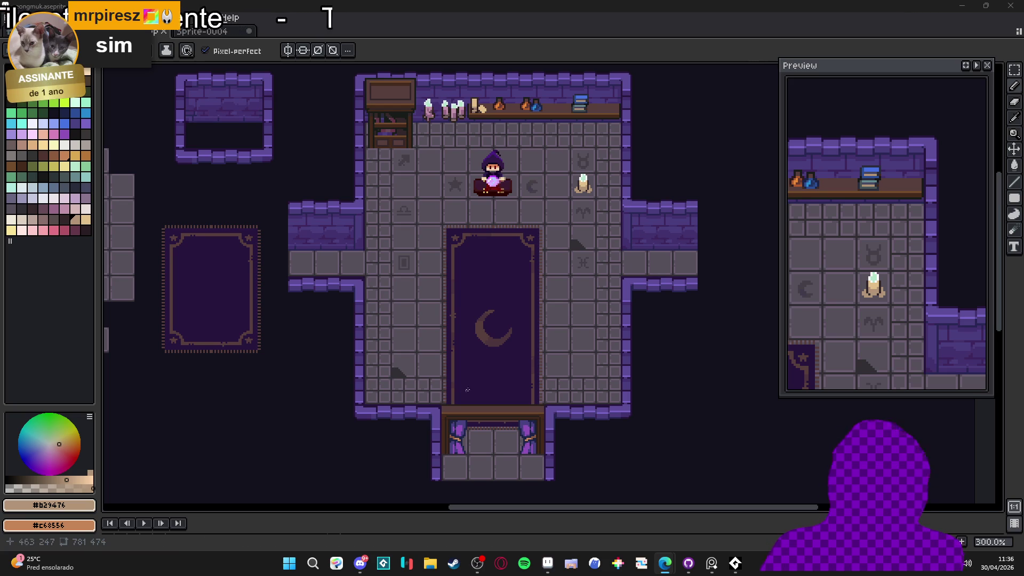
- Nudge the wizard-room view slightly and save seongmuk.aseprite
{"action": "scroll", "coordinate": [435, 219], "scroll_direction": "up", "scroll_amount": 1}
{"action": "scroll", "coordinate": [427, 198], "scroll_direction": "down", "scroll_amount": 1}
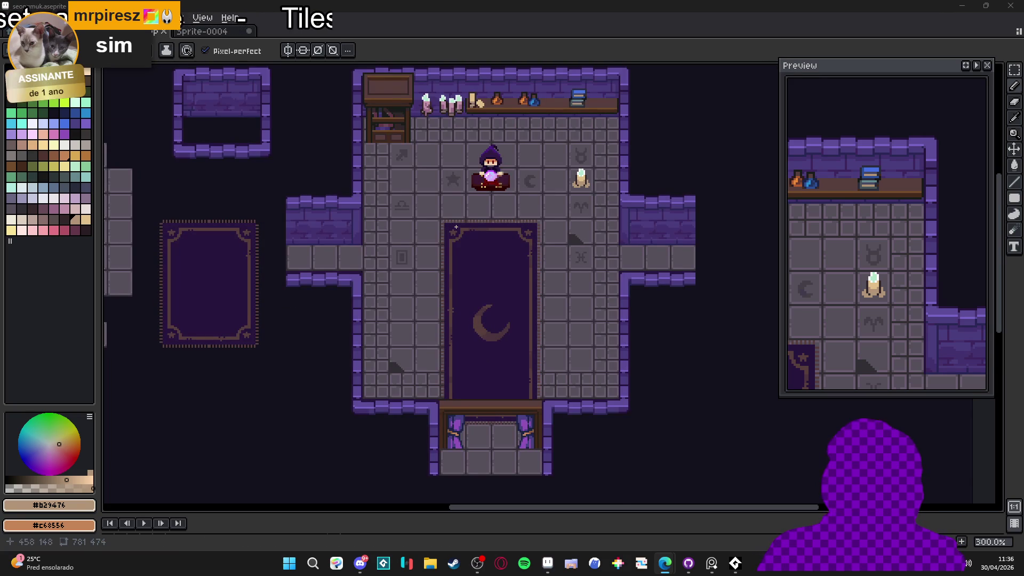
{"action": "left_click_drag", "start_coordinate": [452, 240], "coordinate": [448, 249]}
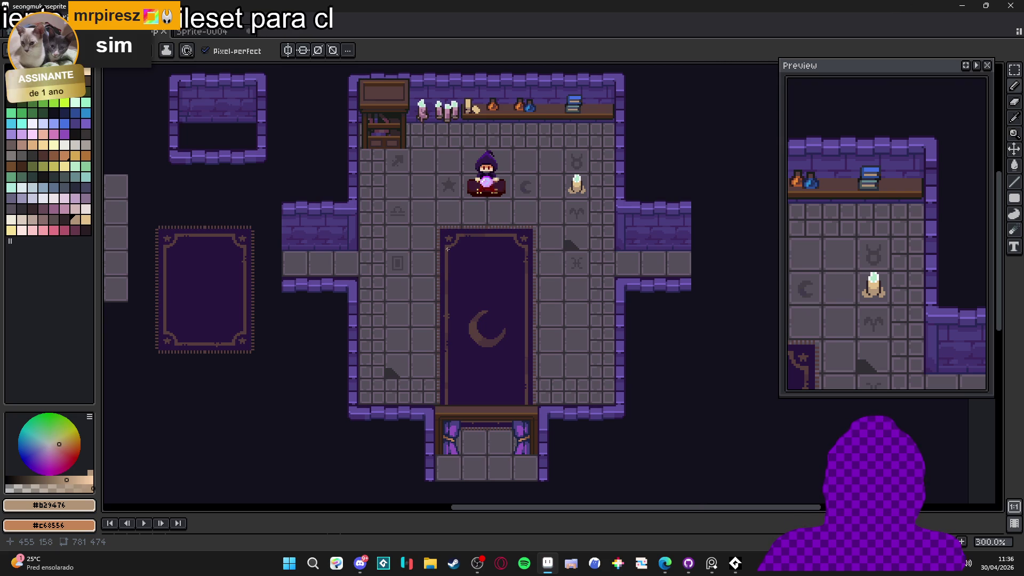
{"action": "left_click_drag", "start_coordinate": [458, 258], "coordinate": [454, 261]}
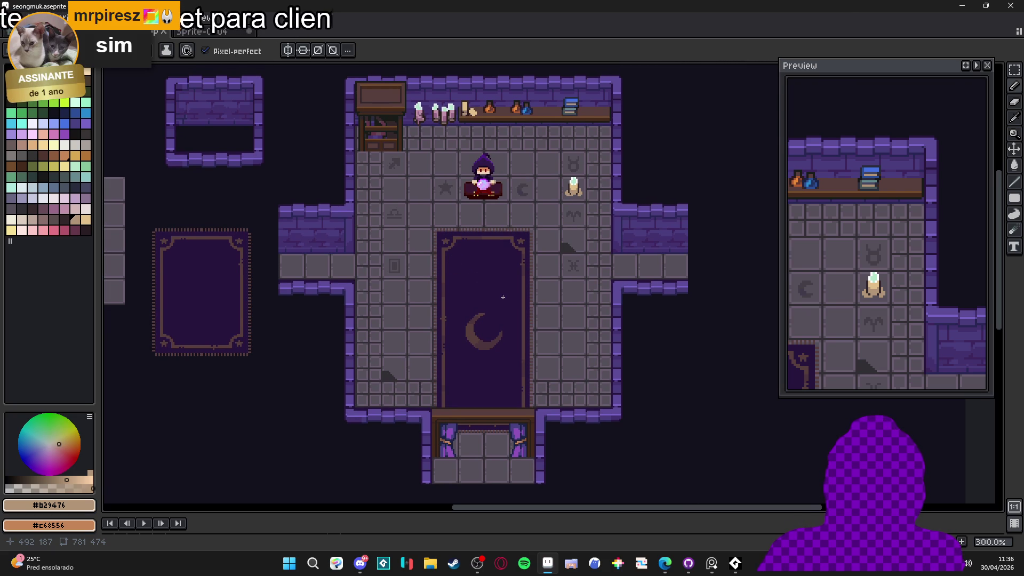
{"action": "key", "text": "ctrl+s"}
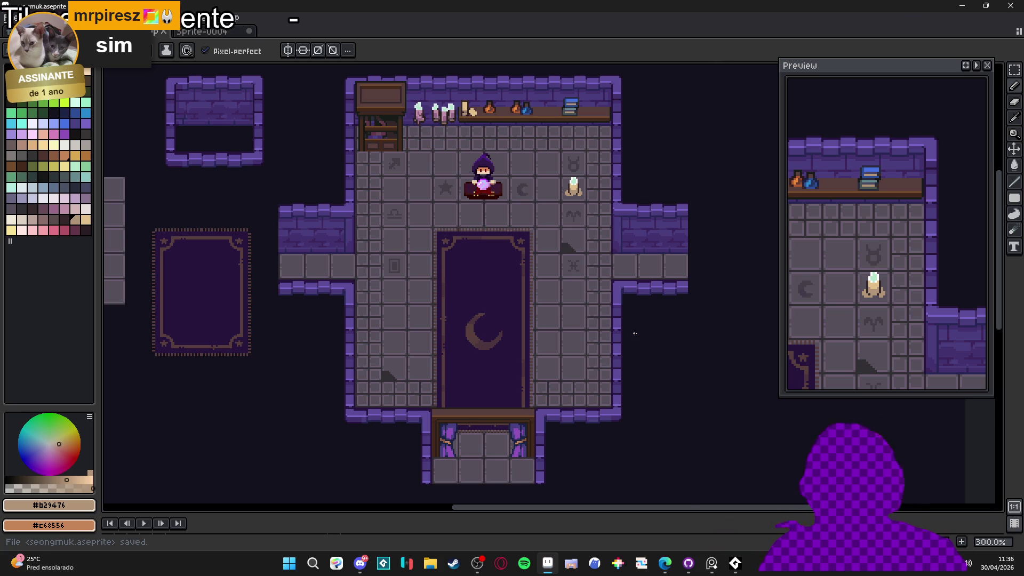
- Expand the layers panel to show all layers and make the floor layer active
{"action": "left_click_drag", "start_coordinate": [342, 533], "coordinate": [366, 412]}
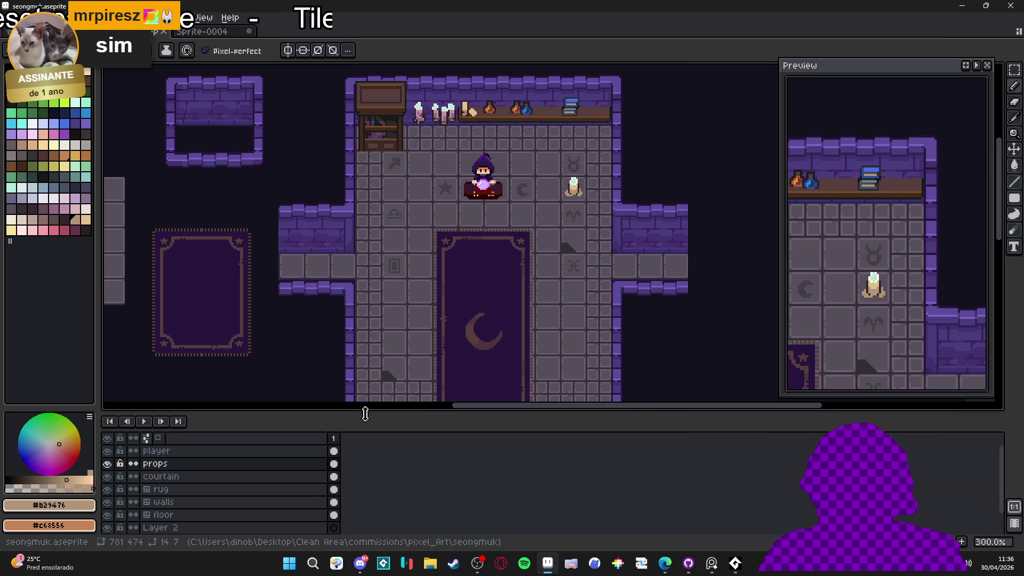
{"action": "left_click_drag", "start_coordinate": [423, 318], "coordinate": [462, 257]}
{"action": "left_click", "coordinate": [183, 515]}
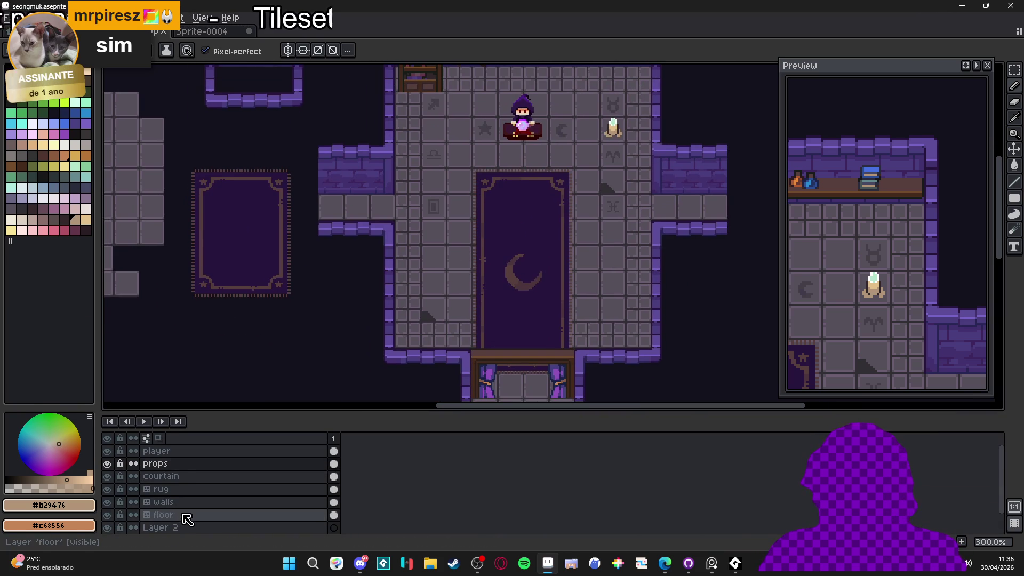
{"action": "scroll", "coordinate": [467, 315], "scroll_direction": "down", "scroll_amount": 3}
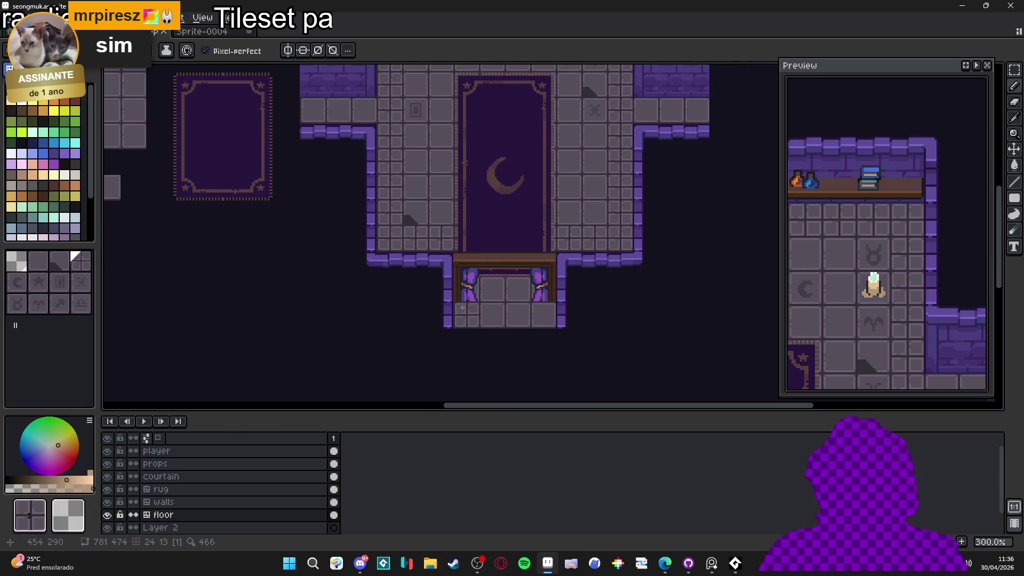
{"action": "scroll", "coordinate": [500, 294], "scroll_direction": "up", "scroll_amount": 5}
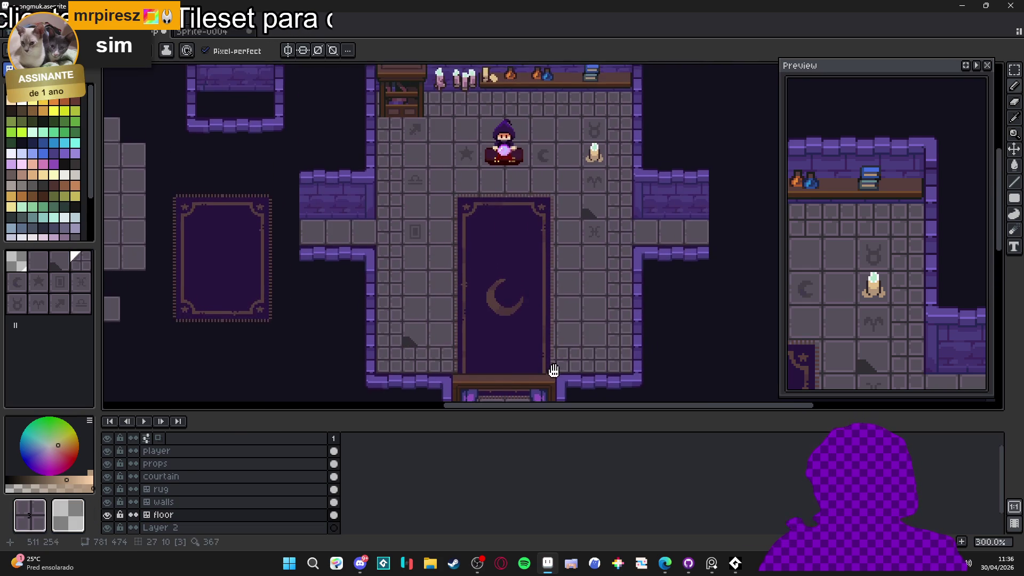
{"action": "left_click_drag", "start_coordinate": [500, 294], "coordinate": [503, 316]}
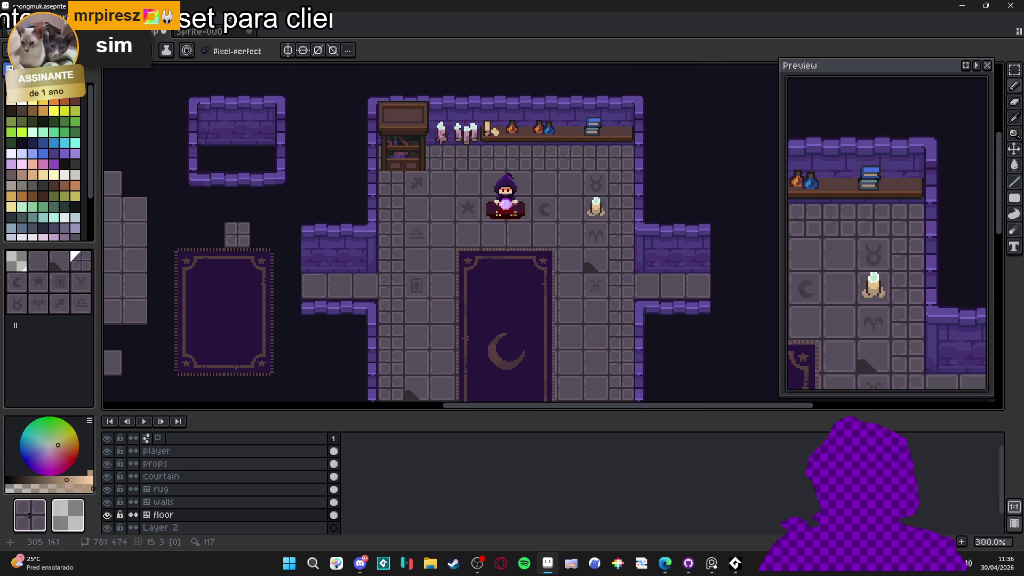
- Try small-grid tiles on the floor's left arm, undo them, pick tile 1, and shrink the layers panel
{"action": "mouse_move", "coordinate": [341, 286]}
{"action": "left_mouse_down"}
{"action": "mouse_move", "coordinate": [366, 286]}
{"action": "mouse_move", "coordinate": [315, 286]}
{"action": "left_mouse_up"}
{"action": "key", "text": "ctrl+z"}
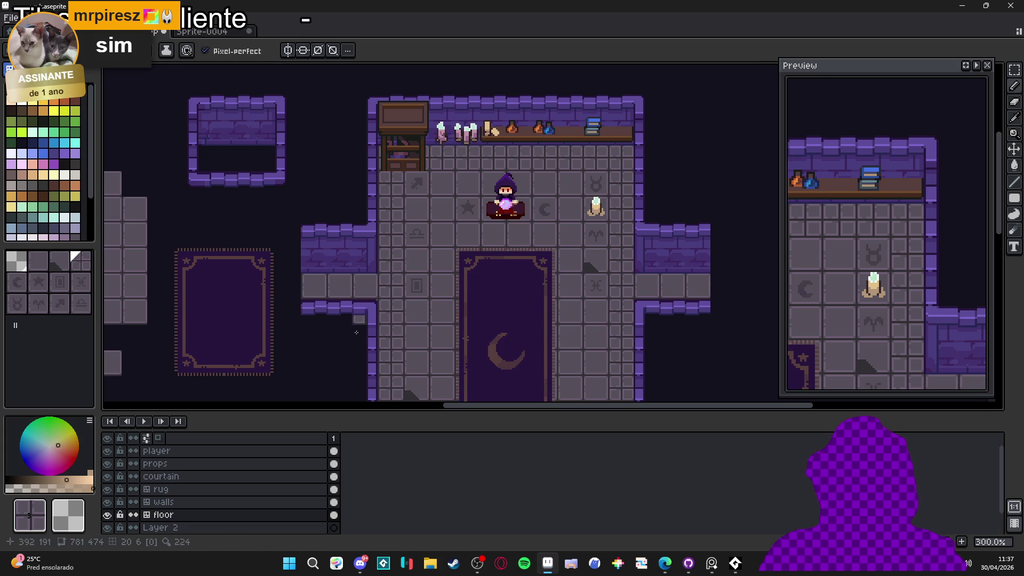
{"action": "left_click", "coordinate": [37, 261]}
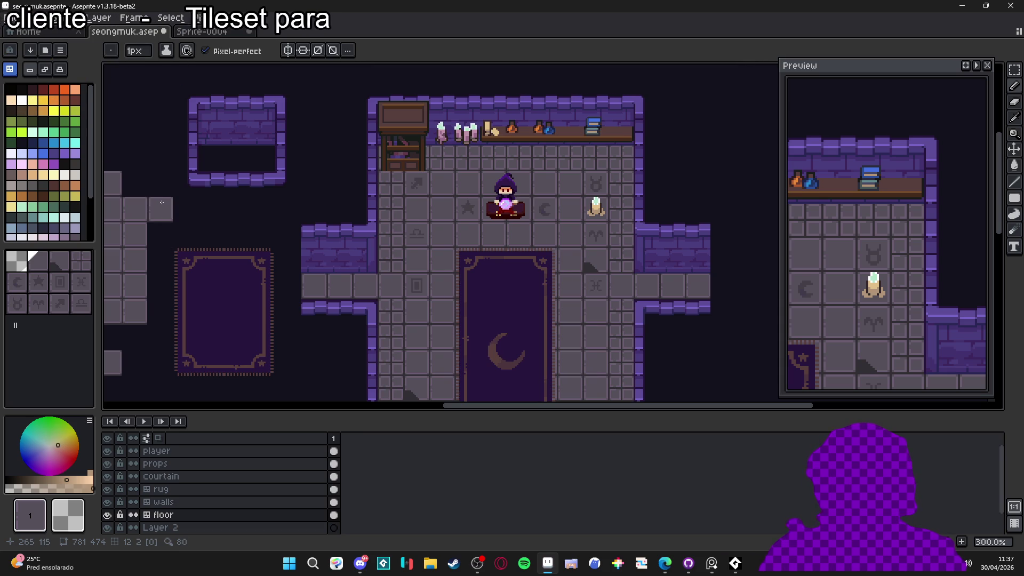
{"action": "scroll", "coordinate": [591, 342], "scroll_direction": "down", "scroll_amount": 2}
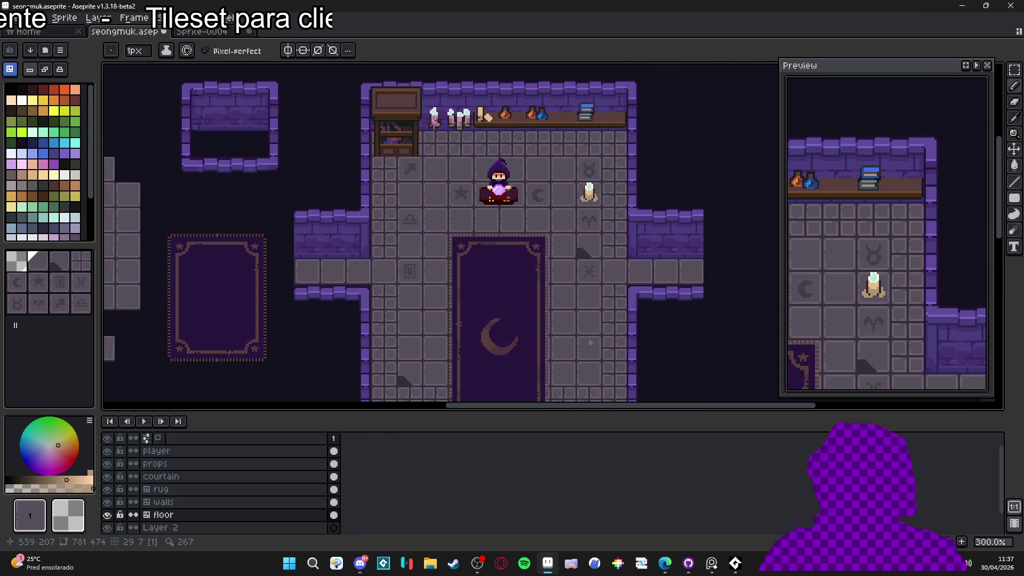
{"action": "left_click_drag", "start_coordinate": [576, 414], "coordinate": [571, 524]}
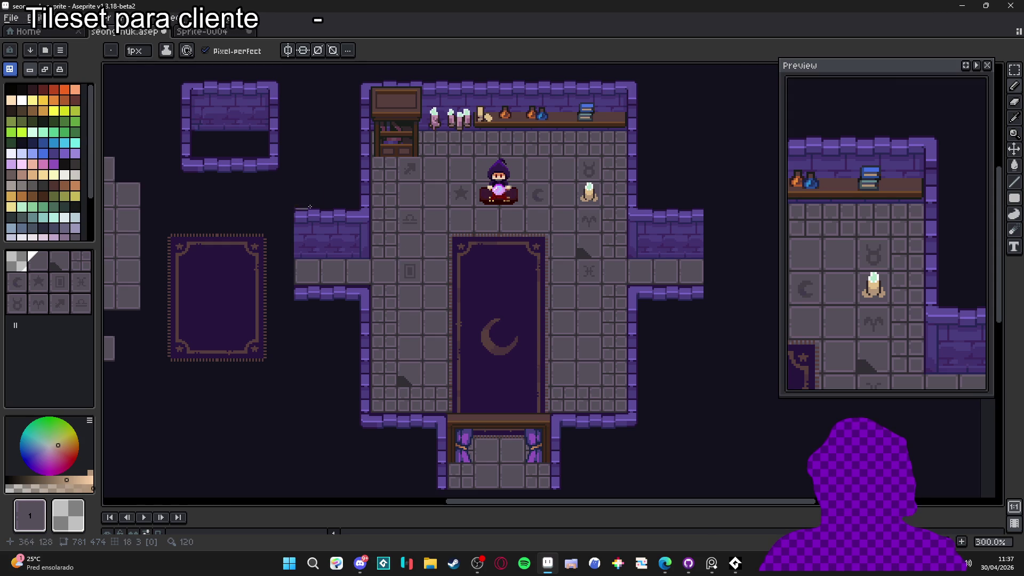
{"action": "left_click", "coordinate": [54, 132]}
{"action": "key", "text": "v"}
{"action": "scroll", "coordinate": [457, 186], "scroll_direction": "up", "scroll_amount": 9}
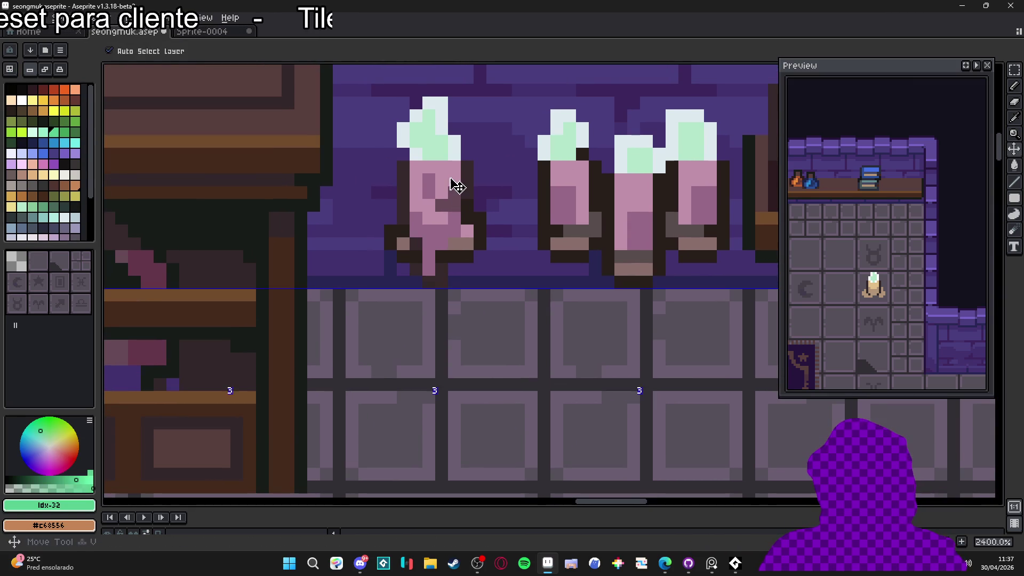
{"action": "key", "text": "b"}
{"action": "left_click", "coordinate": [452, 195], "text": "alt"}
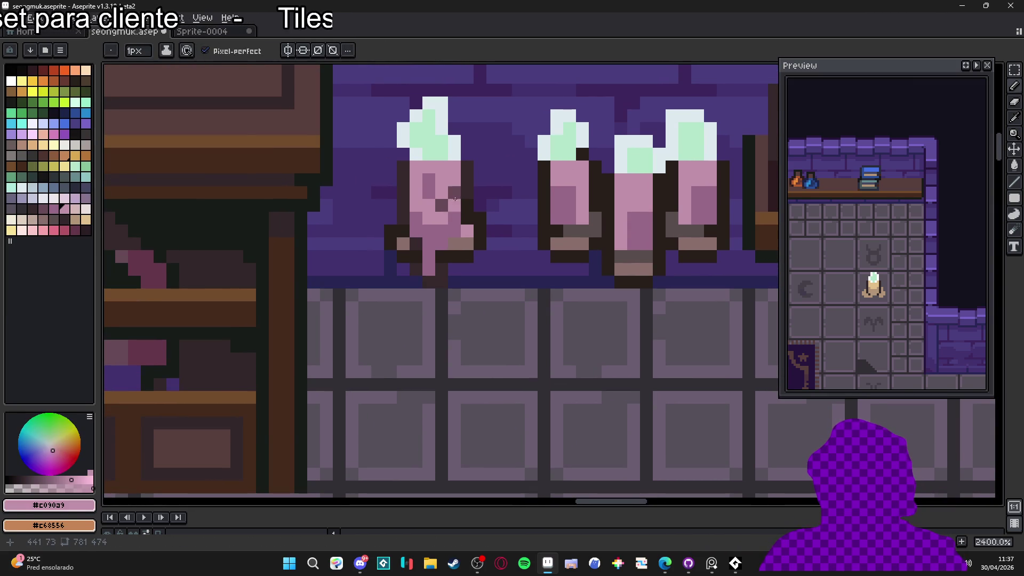
{"action": "left_click", "coordinate": [442, 206]}
{"action": "left_click", "coordinate": [429, 179]}
{"action": "left_click", "coordinate": [429, 192]}
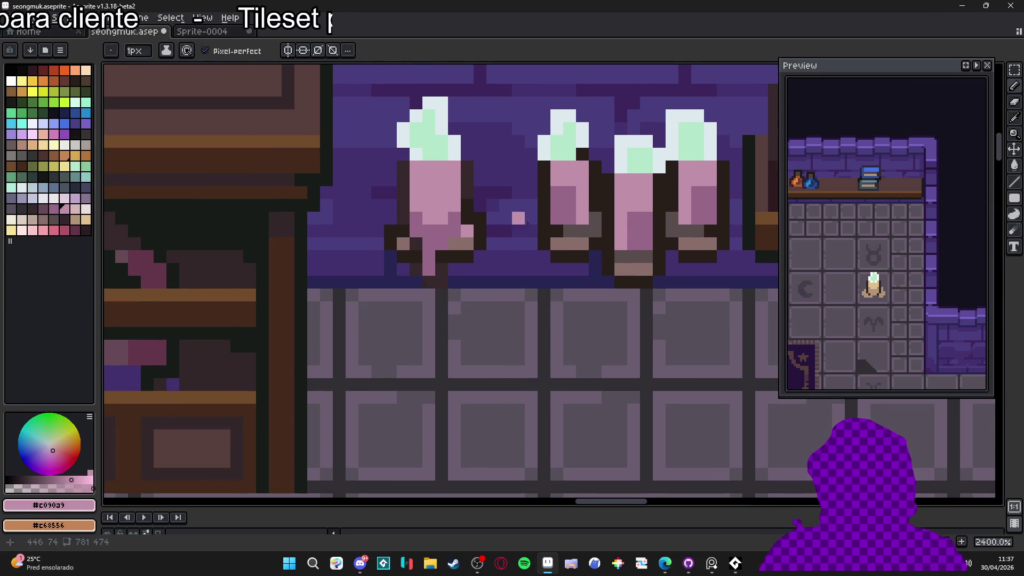
{"action": "left_click", "coordinate": [571, 209], "text": "alt"}
{"action": "left_click_drag", "start_coordinate": [583, 192], "coordinate": [583, 219]}
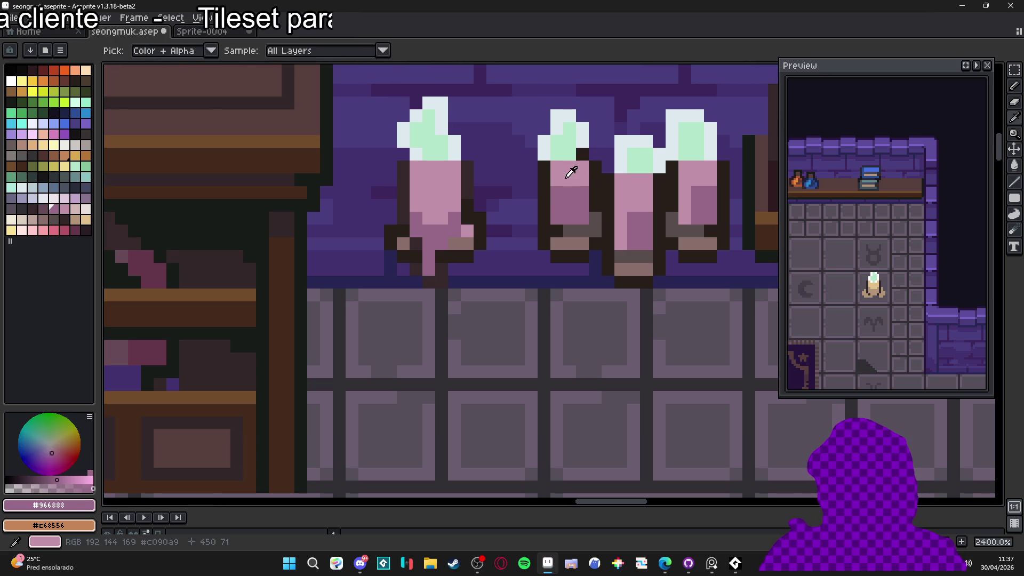
{"action": "left_click", "coordinate": [566, 191], "text": "alt"}
{"action": "left_click", "coordinate": [635, 231], "text": "alt"}
{"action": "left_click", "coordinate": [621, 237]}
{"action": "left_click", "coordinate": [639, 204]}
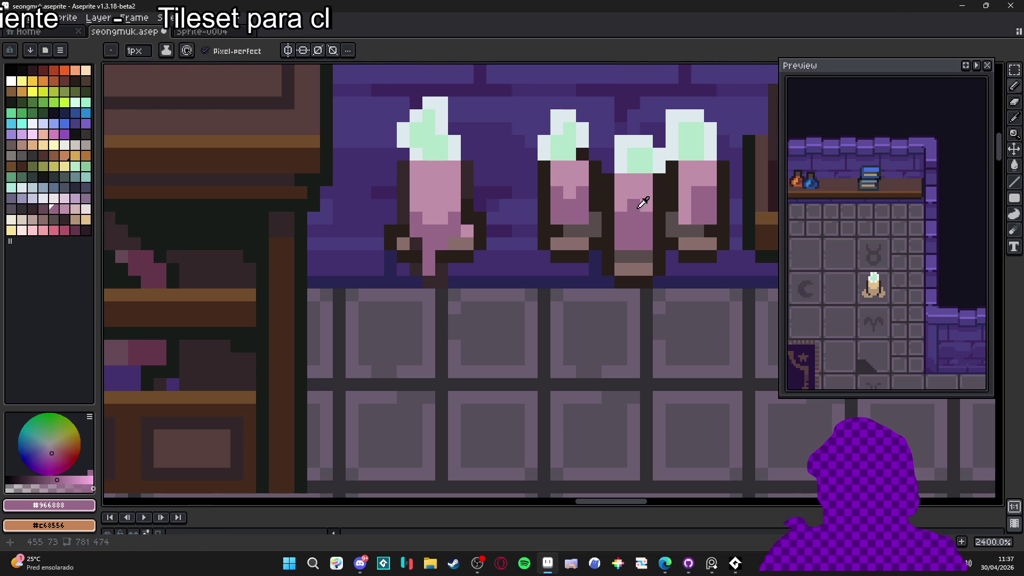
{"action": "left_click", "coordinate": [642, 187], "text": "alt"}
{"action": "left_click", "coordinate": [633, 216]}
{"action": "left_click", "coordinate": [707, 197], "text": "alt"}
{"action": "left_click_drag", "start_coordinate": [685, 198], "coordinate": [685, 219]}
{"action": "left_click", "coordinate": [685, 176], "text": "alt"}
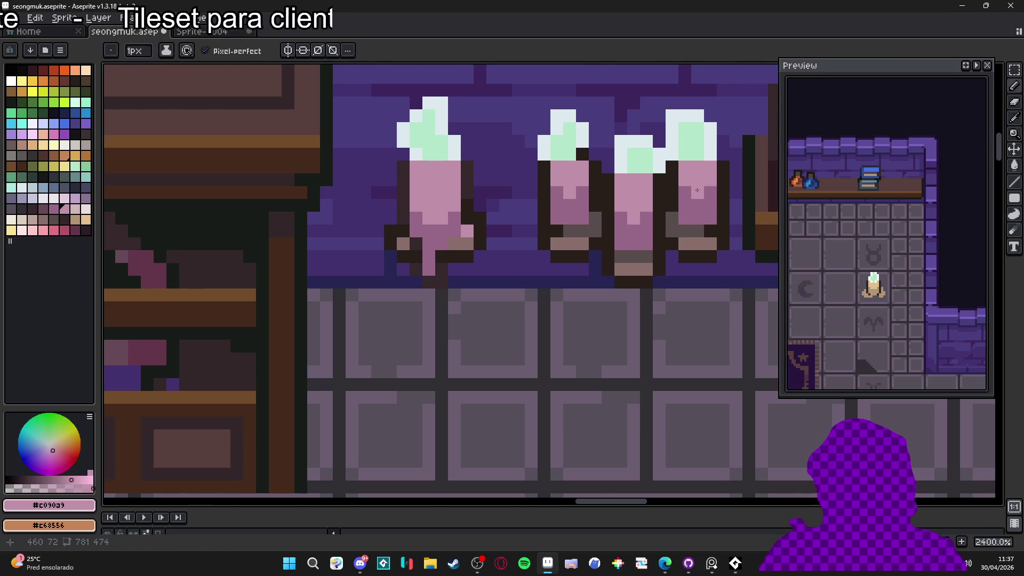
{"action": "scroll", "coordinate": [446, 262], "scroll_direction": "down", "scroll_amount": 6}
{"action": "scroll", "coordinate": [446, 262], "scroll_direction": "down", "scroll_amount": 3}
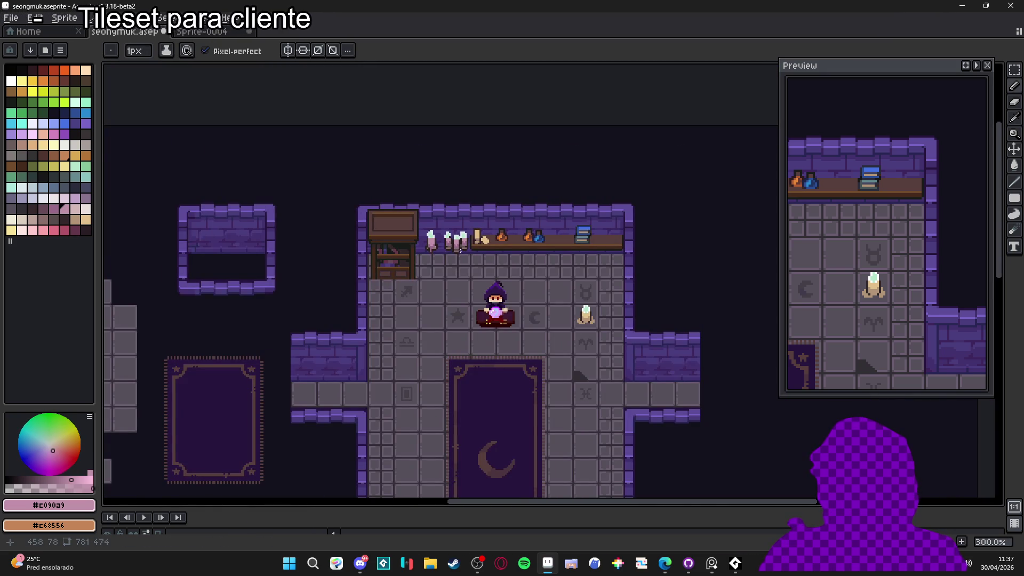
{"action": "scroll", "coordinate": [460, 251], "scroll_direction": "up", "scroll_amount": 9}
{"action": "left_click", "coordinate": [393, 212], "text": "alt"}
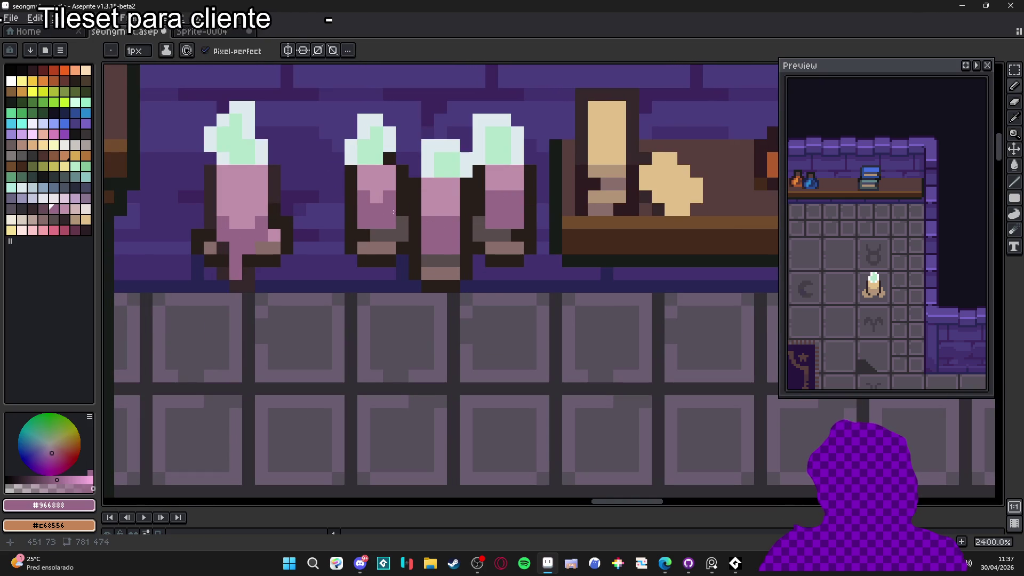
{"action": "scroll", "coordinate": [371, 199], "scroll_direction": "down", "scroll_amount": 6}
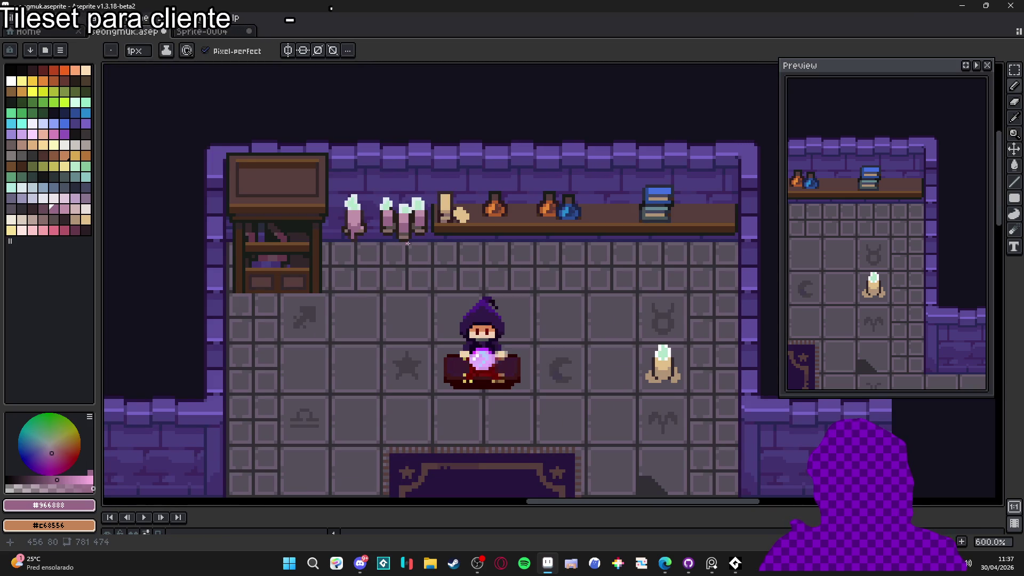
{"action": "scroll", "coordinate": [372, 230], "scroll_direction": "up", "scroll_amount": 6}
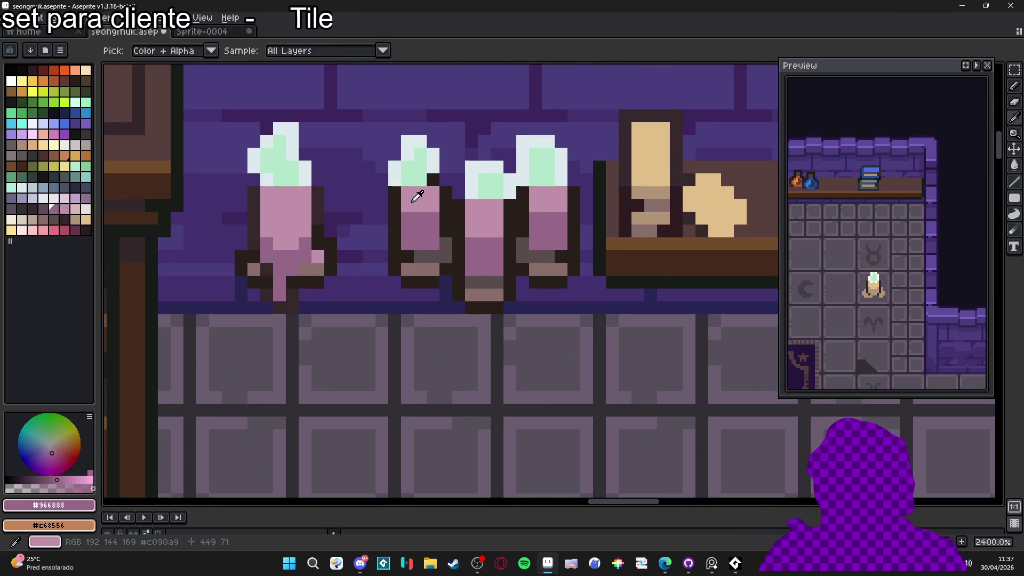
{"action": "left_click", "coordinate": [414, 197], "text": "alt"}
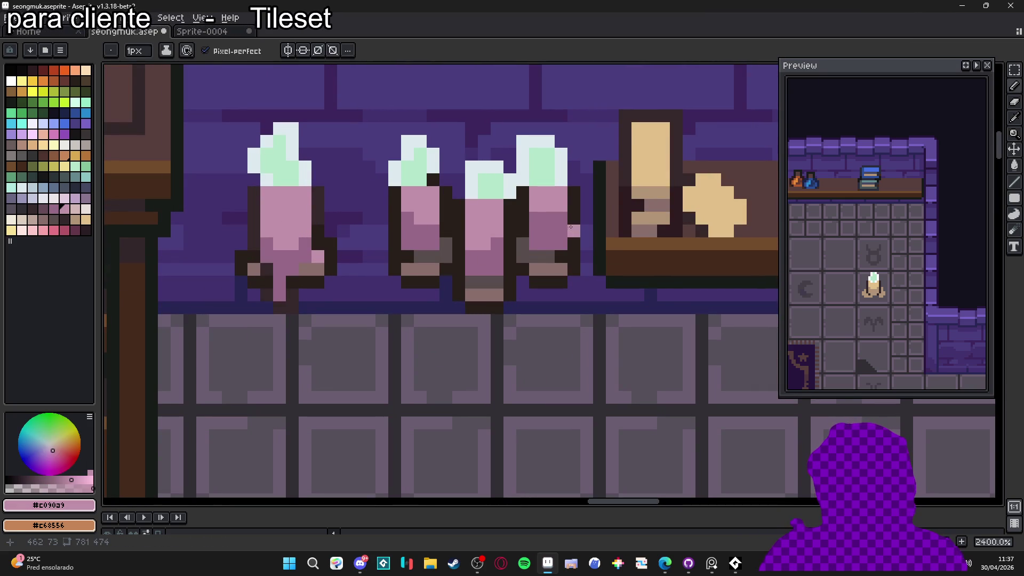
{"action": "scroll", "coordinate": [548, 219], "scroll_direction": "down", "scroll_amount": 5}
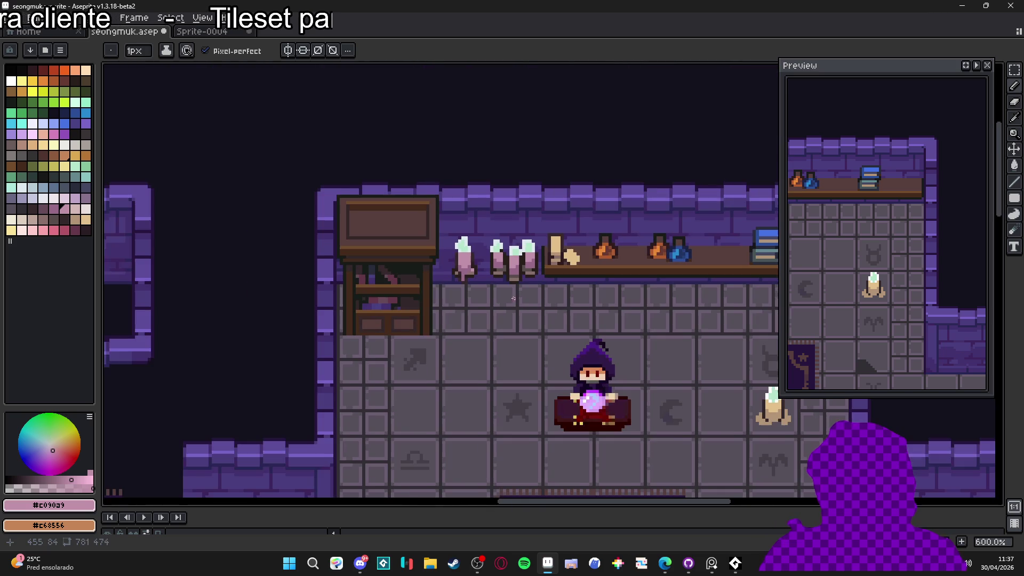
{"action": "scroll", "coordinate": [453, 278], "scroll_direction": "up", "scroll_amount": 5}
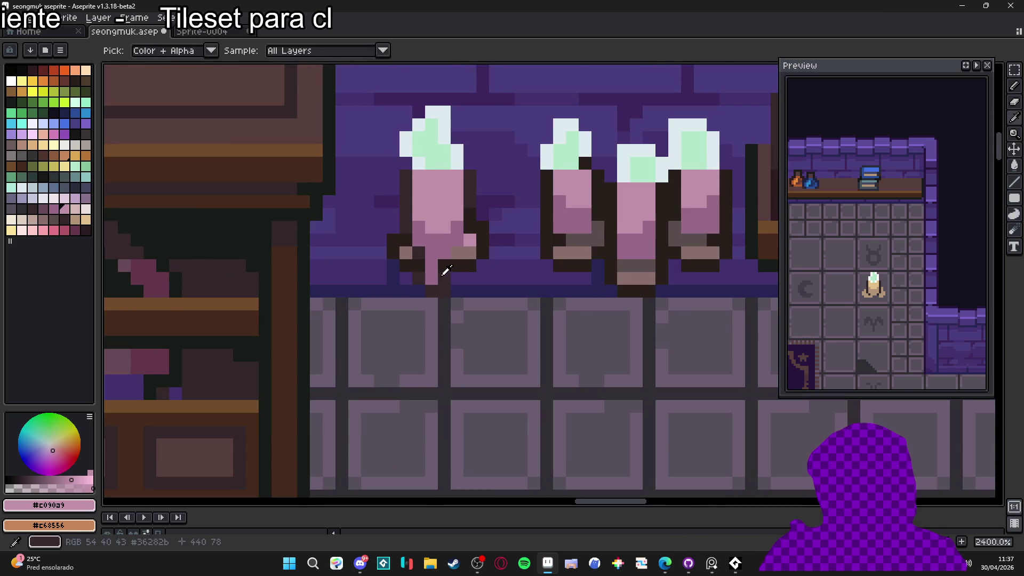
{"action": "left_click", "coordinate": [446, 272], "text": "alt"}
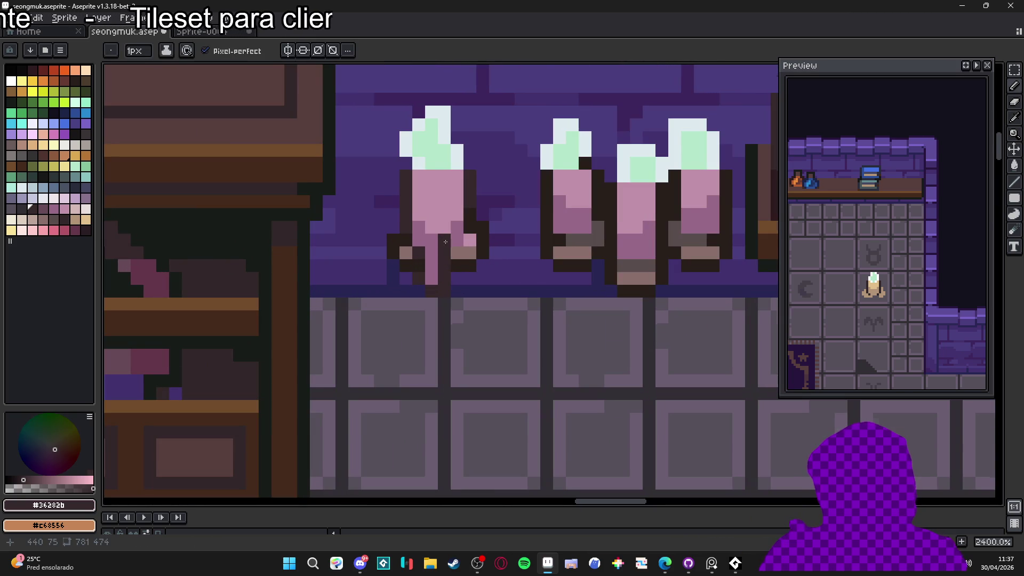
{"action": "scroll", "coordinate": [446, 242], "scroll_direction": "down", "scroll_amount": 5}
{"action": "scroll", "coordinate": [454, 276], "scroll_direction": "up", "scroll_amount": 4}
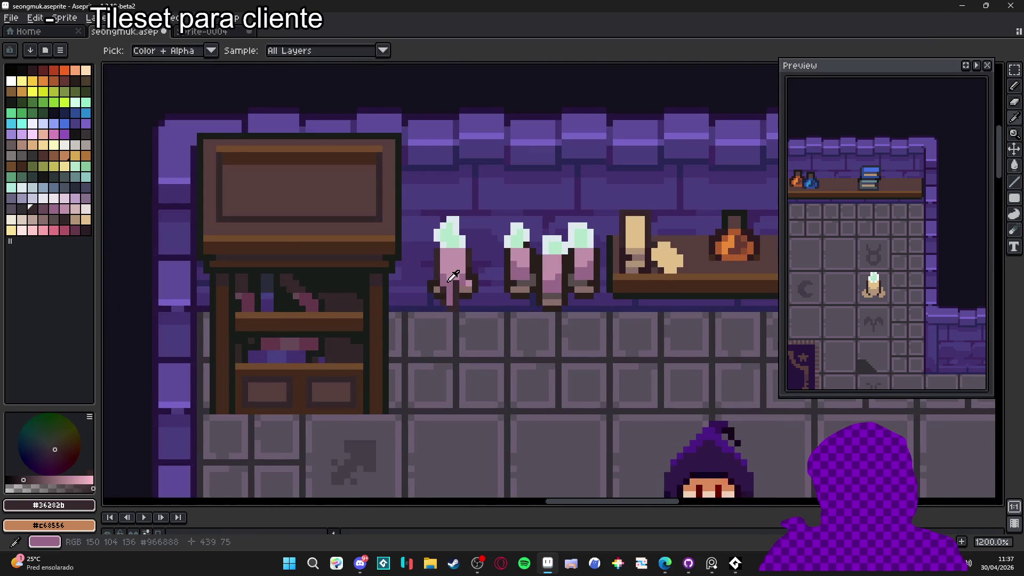
{"action": "left_click", "coordinate": [451, 278], "text": "alt"}
{"action": "scroll", "coordinate": [455, 264], "scroll_direction": "down", "scroll_amount": 6}
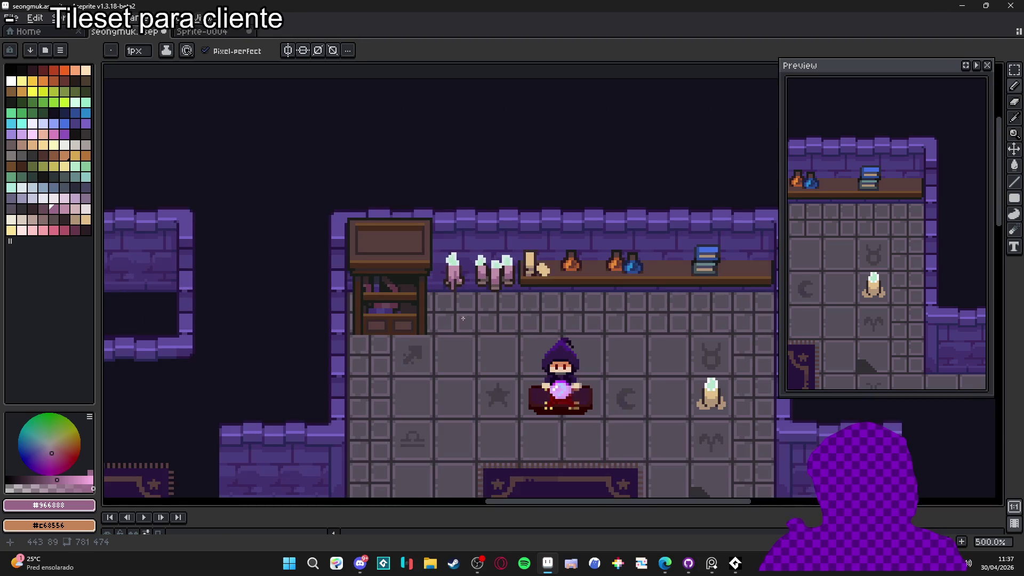
{"action": "scroll", "coordinate": [442, 277], "scroll_direction": "up", "scroll_amount": 1}
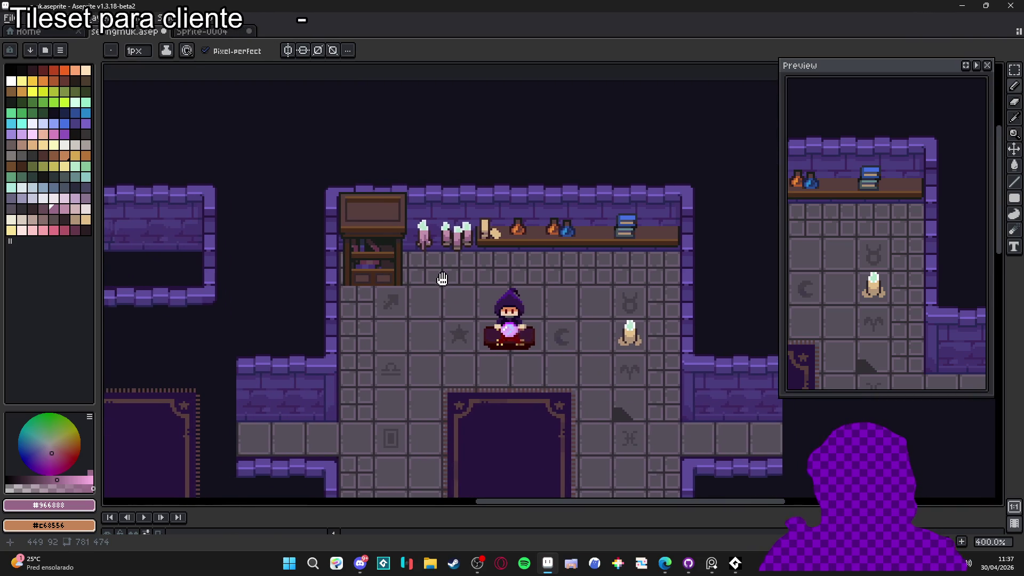
{"action": "scroll", "coordinate": [442, 276], "scroll_direction": "down", "scroll_amount": 1}
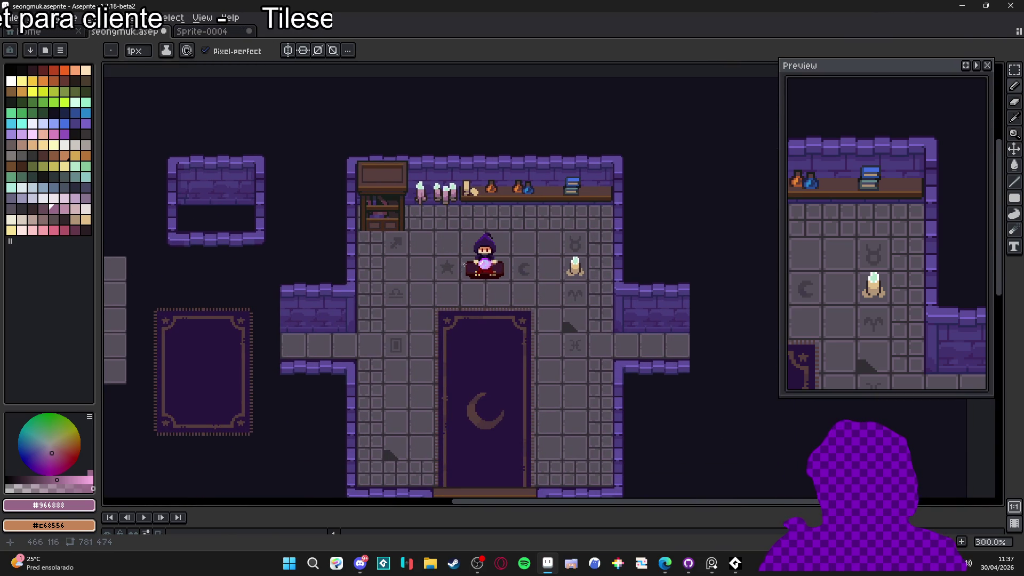
{"action": "scroll", "coordinate": [442, 277], "scroll_direction": "left", "scroll_amount": 1}
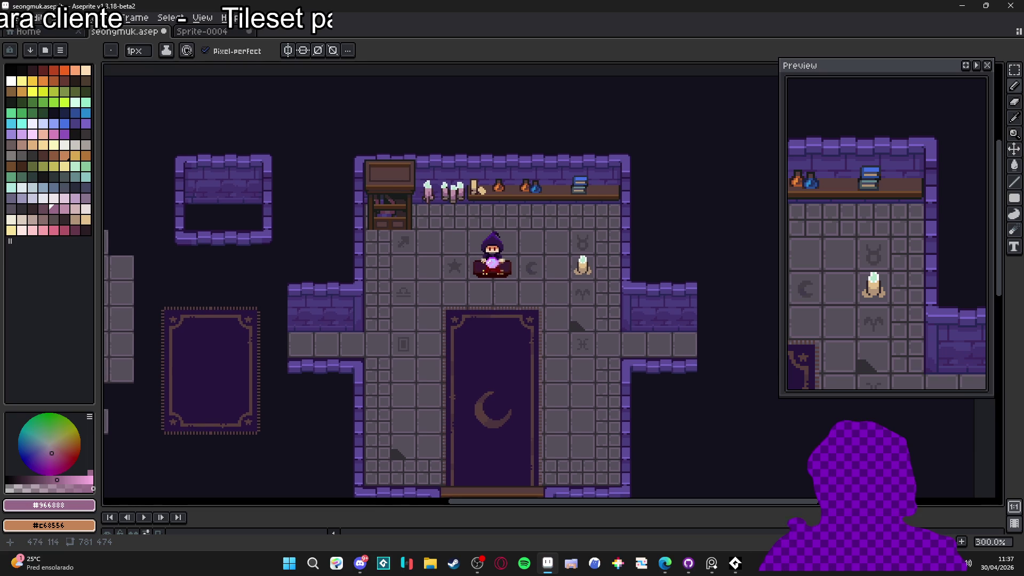
{"action": "scroll", "coordinate": [432, 280], "scroll_direction": "down", "scroll_amount": 1}
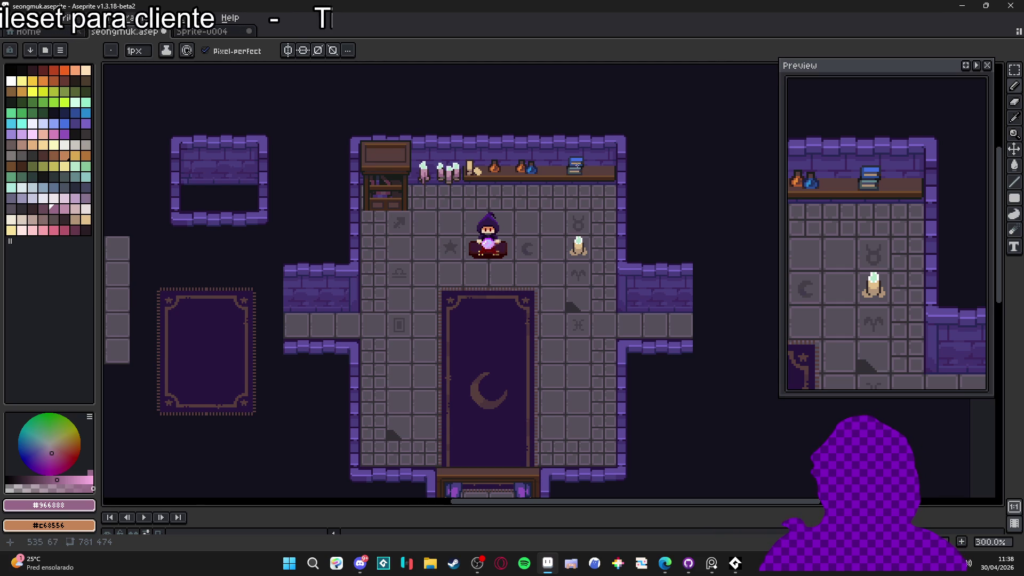
- Select the top book of the shelf stack with the rectangular marquee and stretch it upward
{"action": "scroll", "coordinate": [577, 167], "scroll_direction": "right", "scroll_amount": 1}
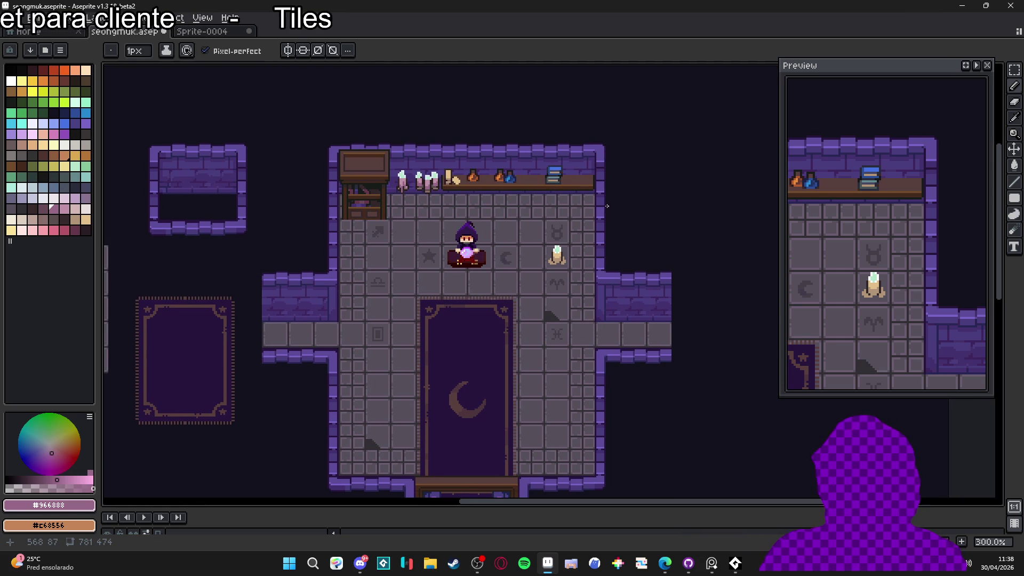
{"action": "scroll", "coordinate": [557, 181], "scroll_direction": "up", "scroll_amount": 7}
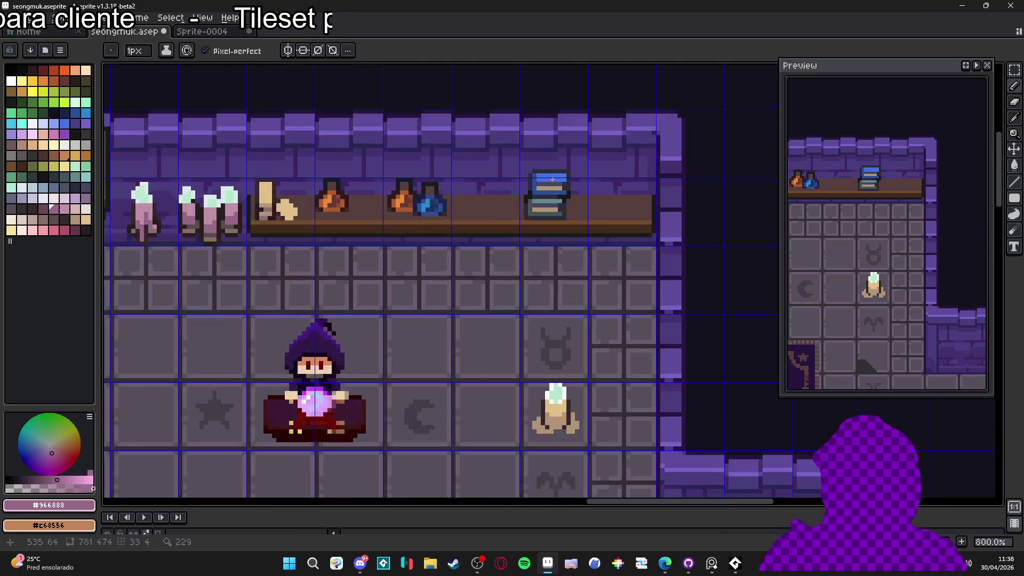
{"action": "key", "text": "m"}
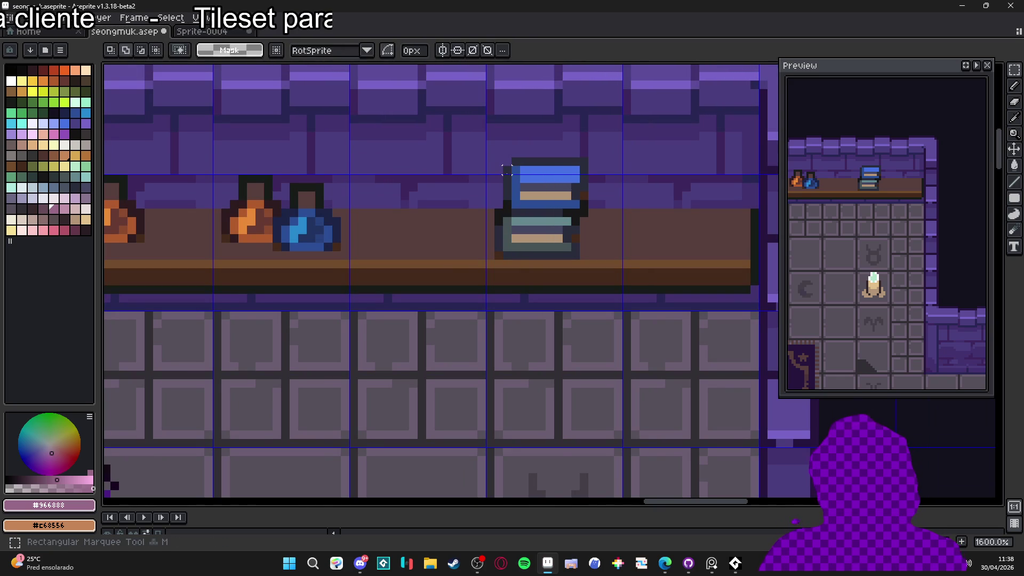
{"action": "mouse_move", "coordinate": [507, 171]}
{"action": "left_mouse_down"}
{"action": "mouse_move", "coordinate": [581, 163]}
{"action": "mouse_move", "coordinate": [584, 154]}
{"action": "mouse_move", "coordinate": [547, 192]}
{"action": "left_mouse_up"}
- Return to the Pencil, sample the dark outline colour, and zoom out to see the whole room
{"action": "key", "text": "b"}
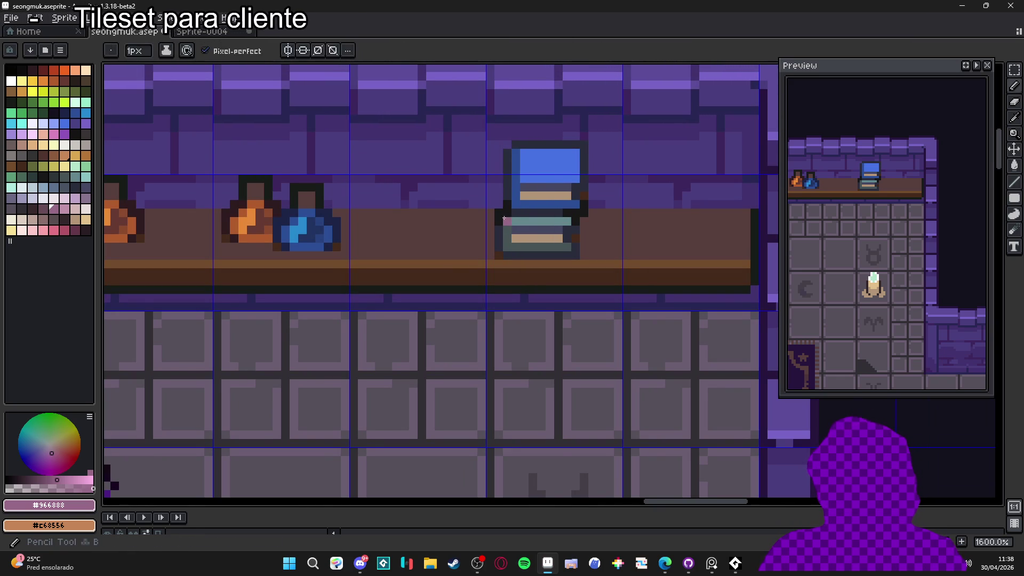
{"action": "left_click", "coordinate": [501, 202], "text": "alt"}
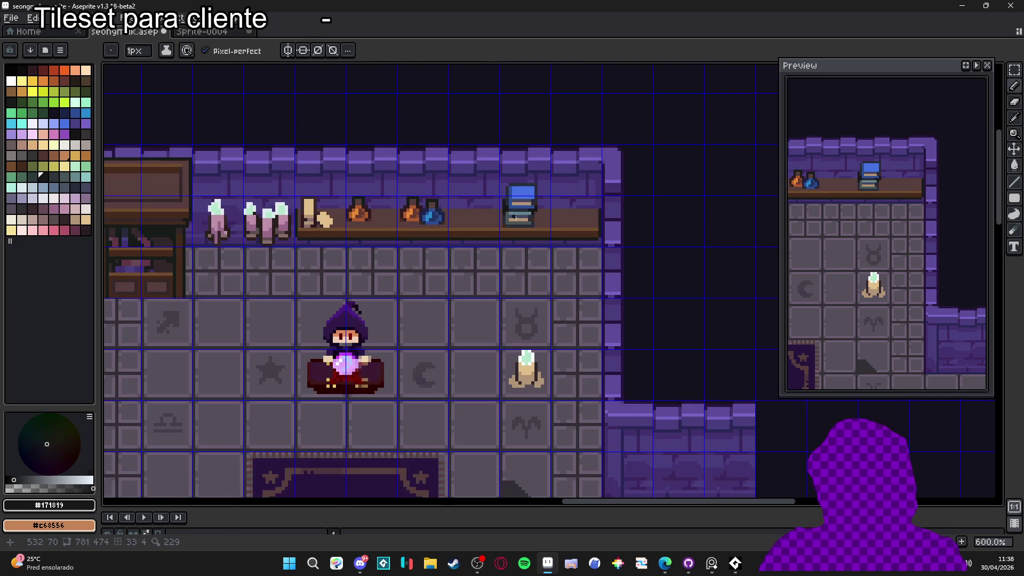
{"action": "key", "text": "minus"}
{"action": "left_click_drag", "start_coordinate": [427, 219], "coordinate": [479, 264]}
{"action": "key", "text": "minus"}
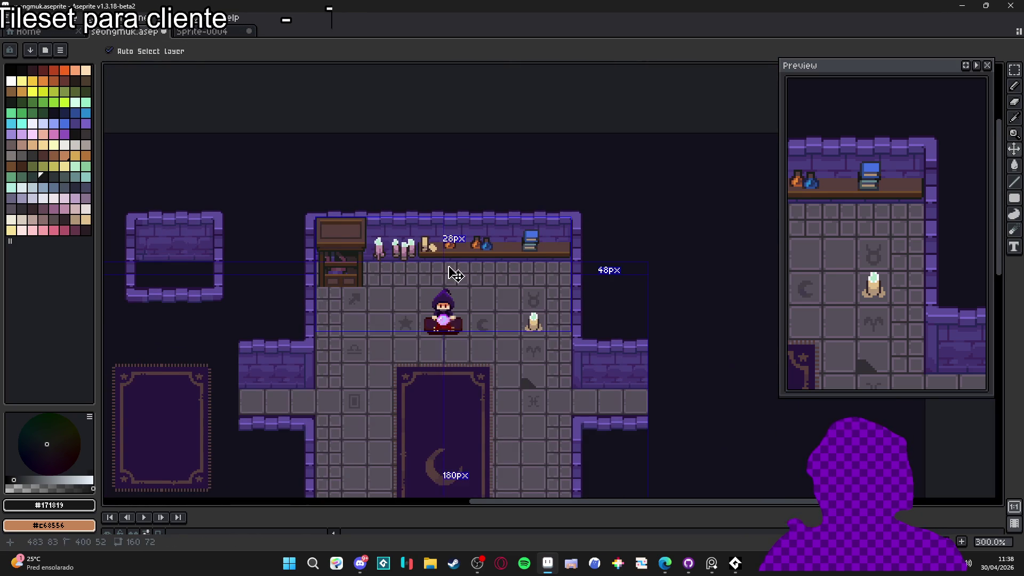
- Save the tileset file, briefly toggle the pixel grid on and off, and re-centre the room view
{"action": "left_click_drag", "start_coordinate": [410, 270], "coordinate": [420, 227]}
{"action": "key", "text": "ctrl+s"}
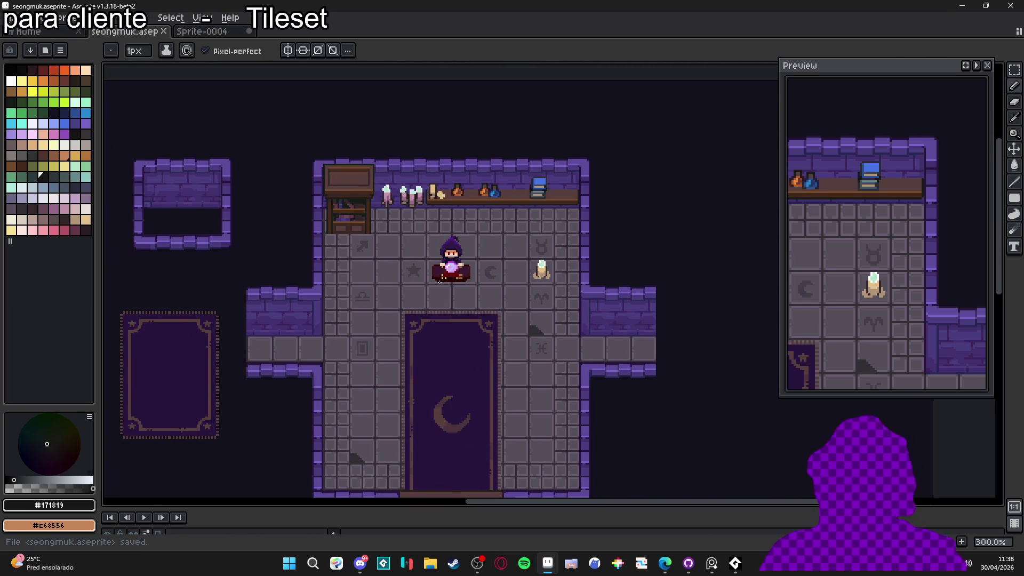
{"action": "scroll", "coordinate": [533, 216], "scroll_direction": "right", "scroll_amount": 1}
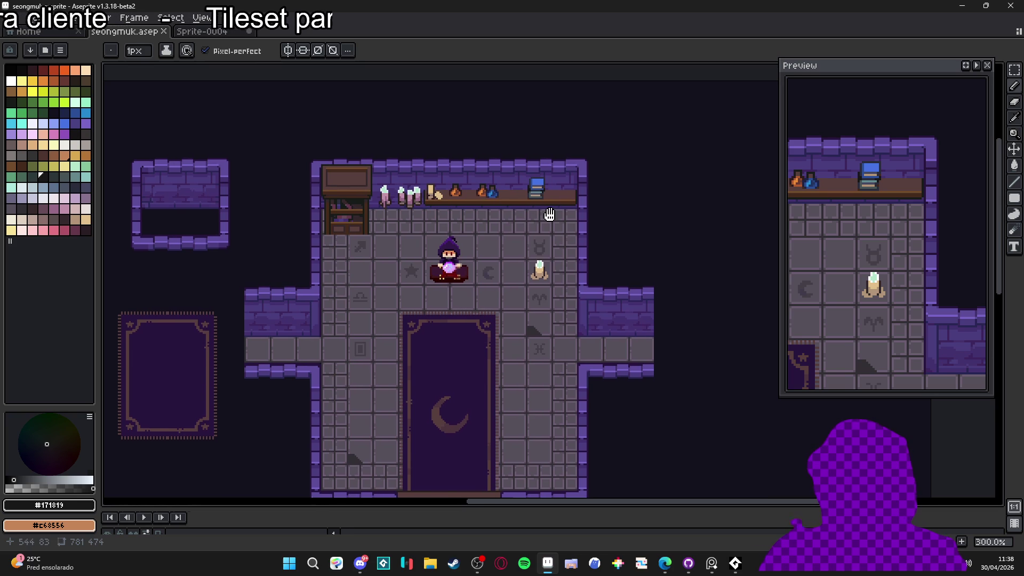
{"action": "key", "text": "ctrl+apostrophe"}
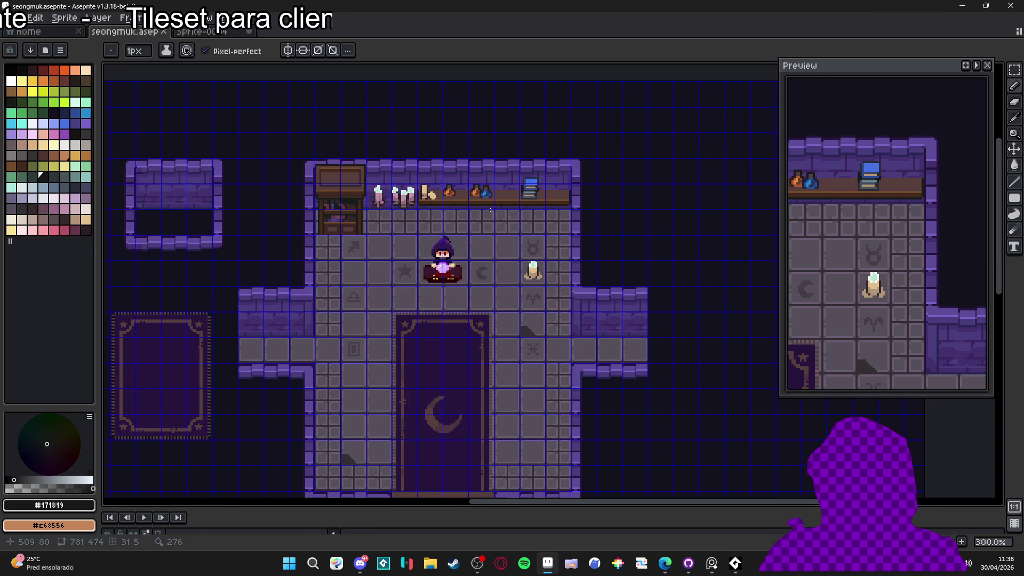
{"action": "key", "text": "ctrl+apostrophe"}
{"action": "mouse_move", "coordinate": [445, 239]}
{"action": "left_mouse_down"}
{"action": "mouse_move", "coordinate": [488, 133]}
{"action": "mouse_move", "coordinate": [501, 165]}
{"action": "left_mouse_up"}
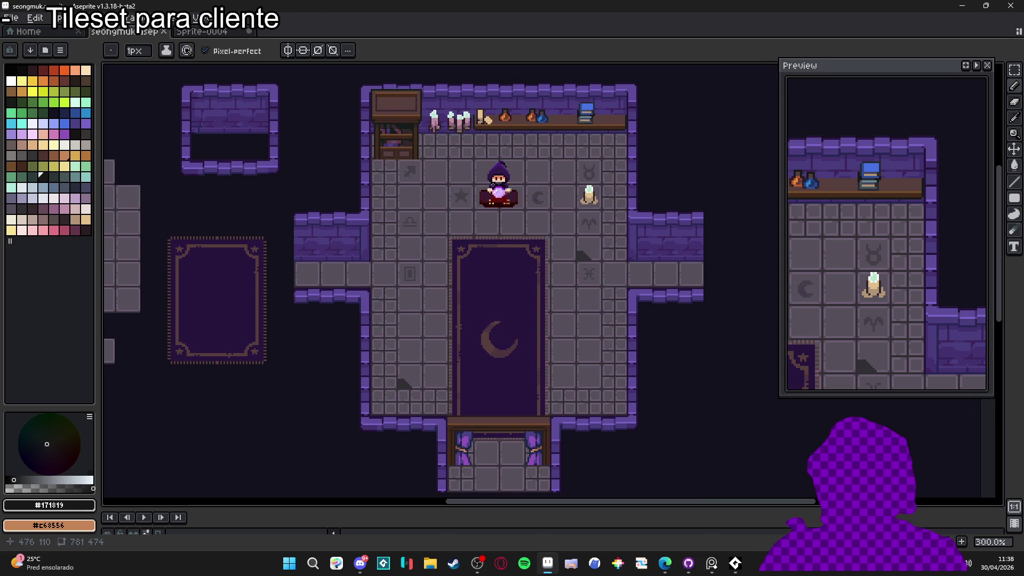
{"action": "left_click_drag", "start_coordinate": [489, 251], "coordinate": [504, 244]}
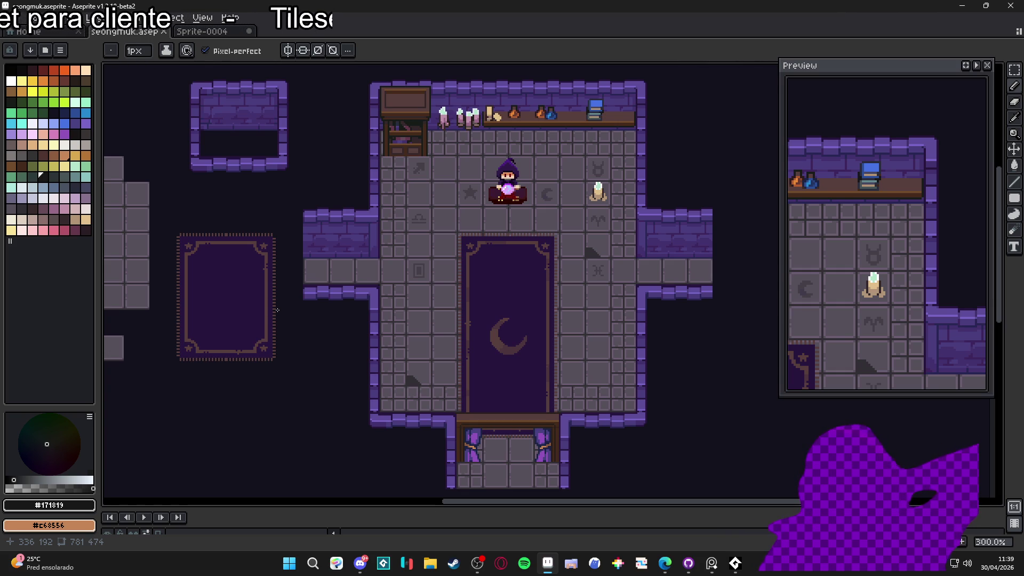
- Switch briefly to another application, then expand the timeline to reveal the layer list
{"action": "left_click", "coordinate": [713, 564]}
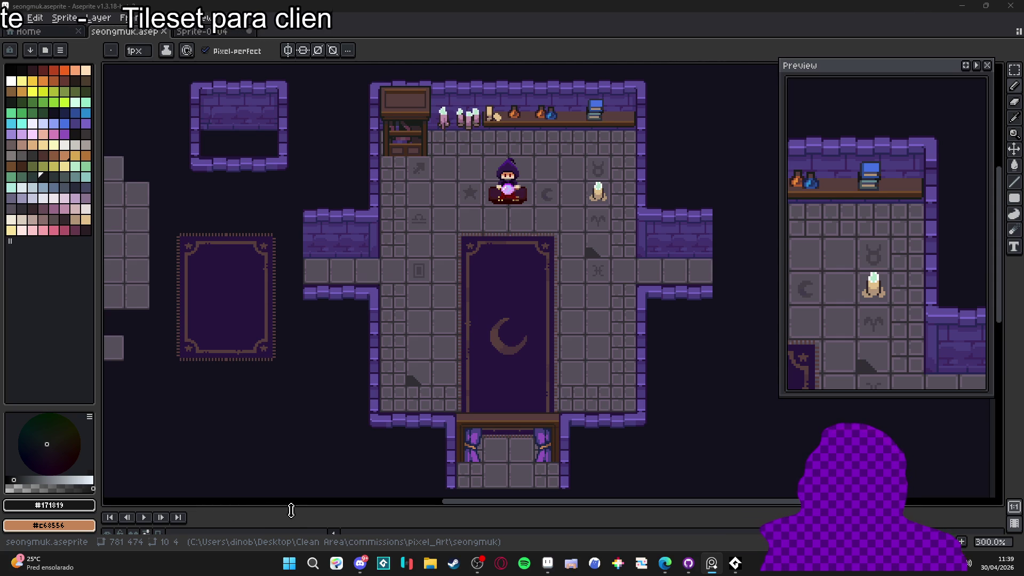
{"action": "left_click_drag", "start_coordinate": [293, 509], "coordinate": [305, 445]}
- Toggle the props layer off and back on, then paint a light-blue curtain on the left wall with a 2px pencil
{"action": "left_click", "coordinate": [108, 481]}
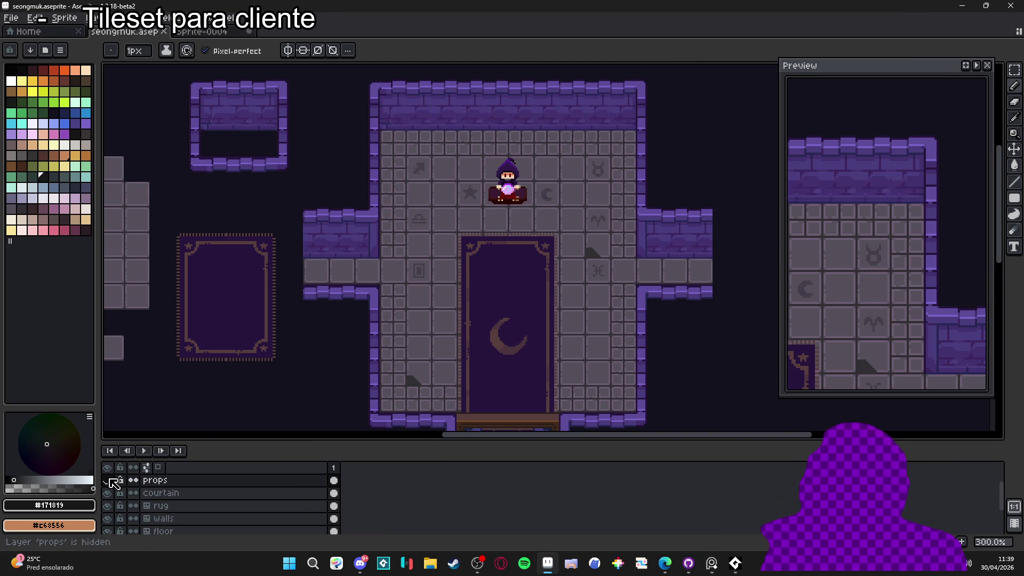
{"action": "left_click", "coordinate": [107, 480]}
{"action": "scroll", "coordinate": [358, 241], "scroll_direction": "up", "scroll_amount": 2}
{"action": "scroll", "coordinate": [358, 242], "scroll_direction": "up", "scroll_amount": 4}
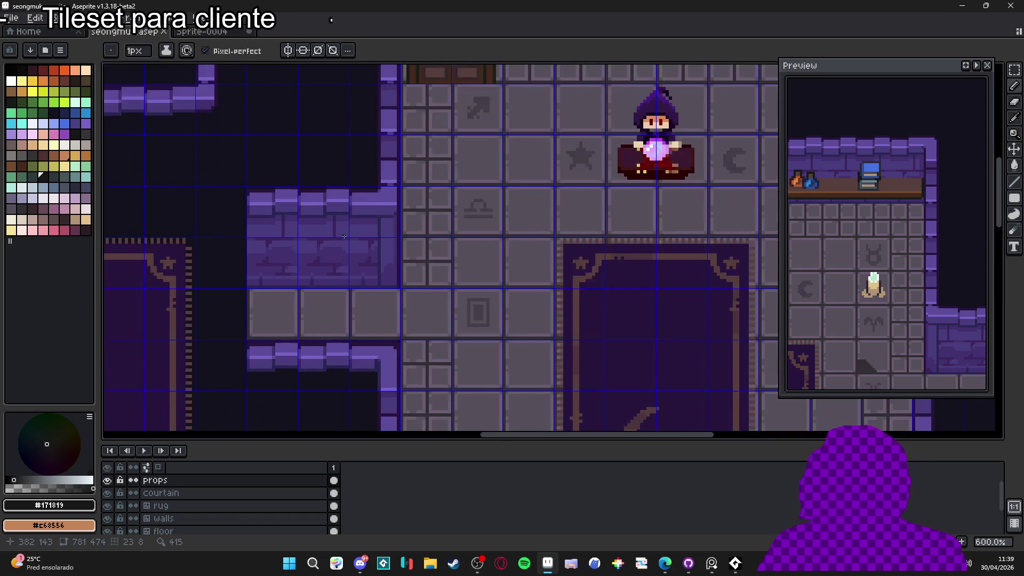
{"action": "key", "text": "b"}
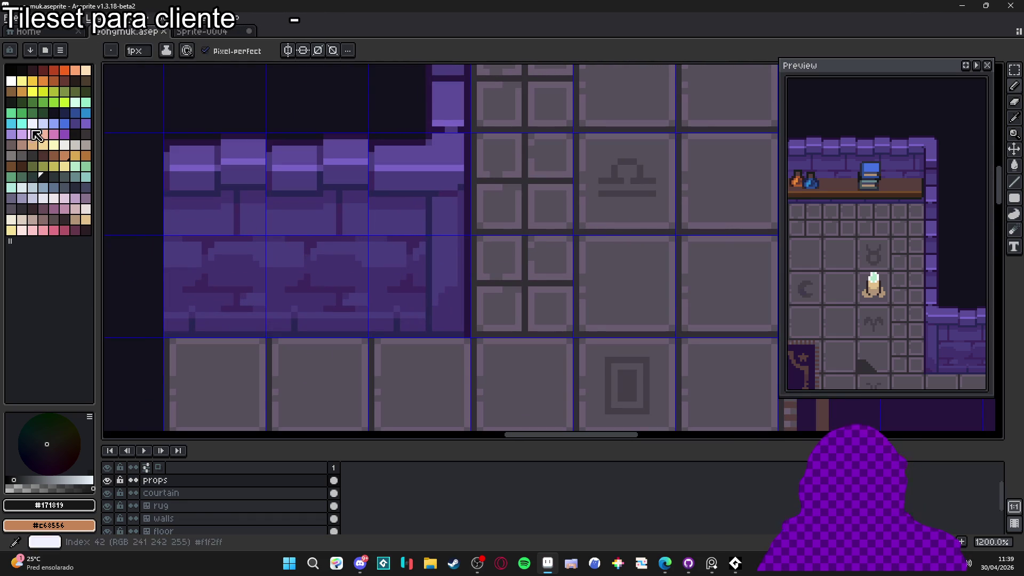
{"action": "left_click", "coordinate": [44, 188]}
{"action": "key", "text": "plus"}
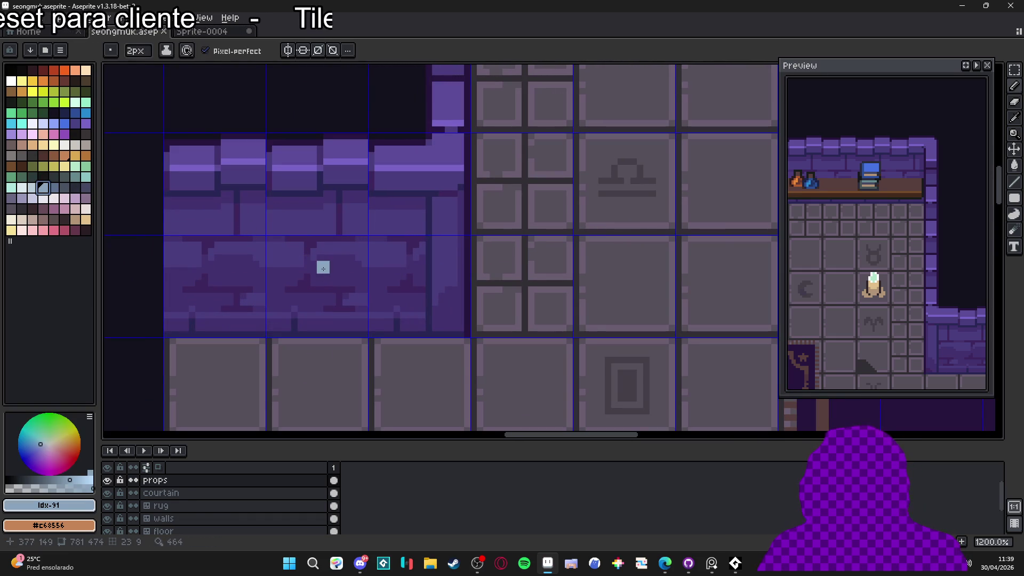
{"action": "mouse_move", "coordinate": [309, 253]}
{"action": "left_mouse_down"}
{"action": "mouse_move", "coordinate": [315, 297]}
{"action": "mouse_move", "coordinate": [323, 262]}
{"action": "mouse_move", "coordinate": [323, 299]}
{"action": "left_mouse_up"}
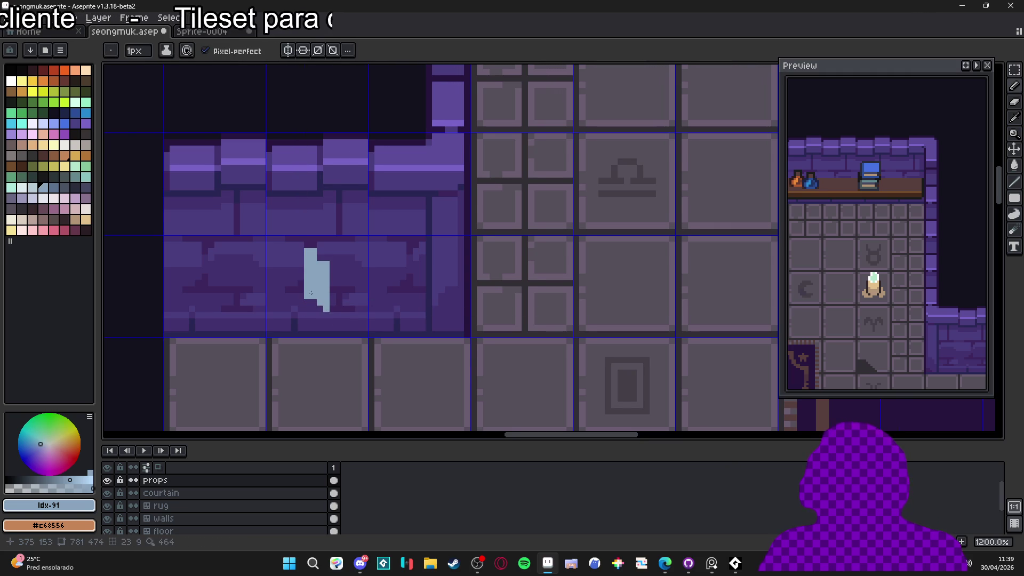
- Draw a tan rod across the curtain's top using 2px and 1px brushes
{"action": "scroll", "coordinate": [299, 258], "scroll_direction": "up", "scroll_amount": 1}
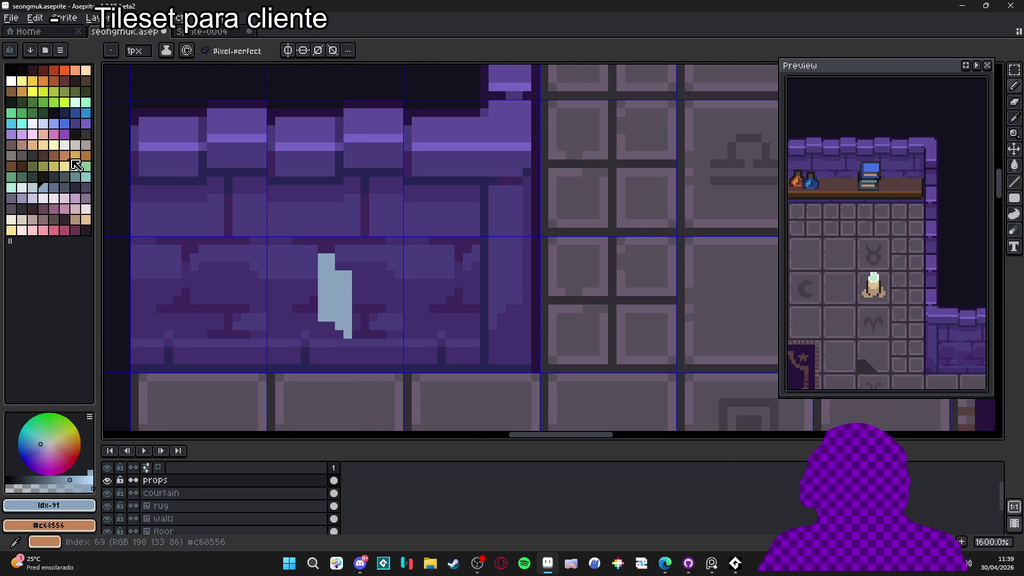
{"action": "left_click", "coordinate": [64, 156]}
{"action": "key", "text": "plus"}
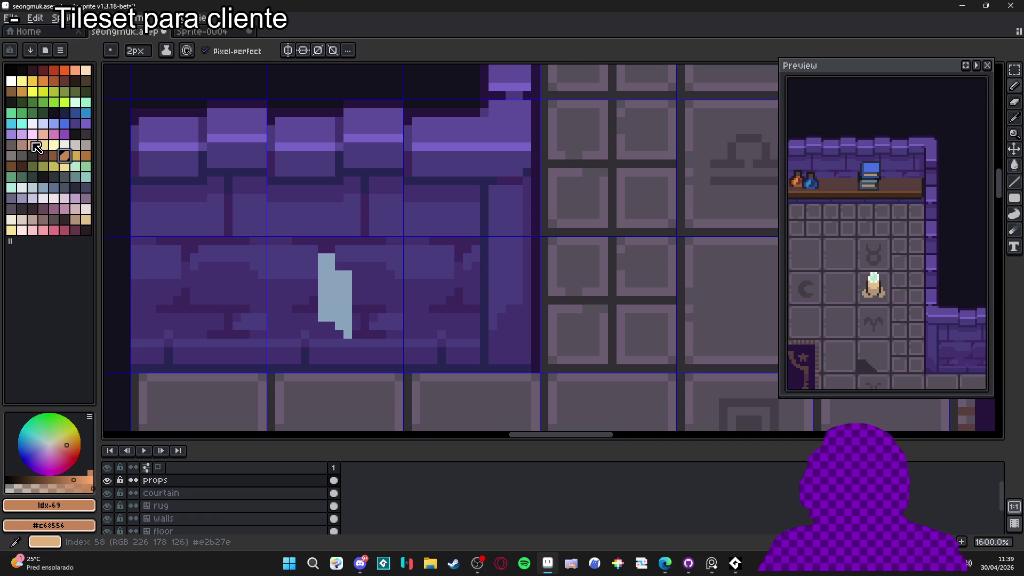
{"action": "left_click", "coordinate": [21, 145]}
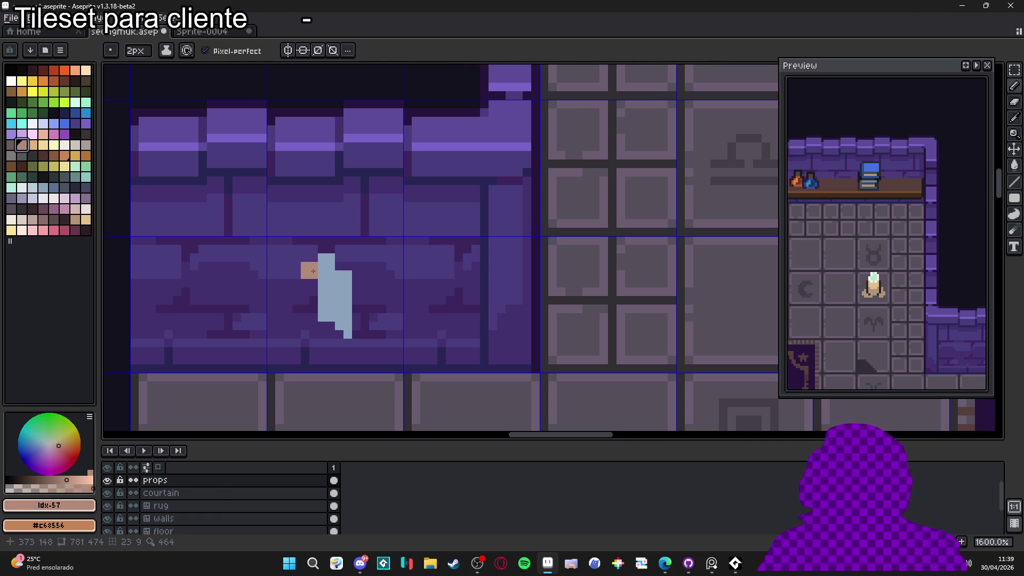
{"action": "left_click_drag", "start_coordinate": [313, 263], "coordinate": [304, 263]}
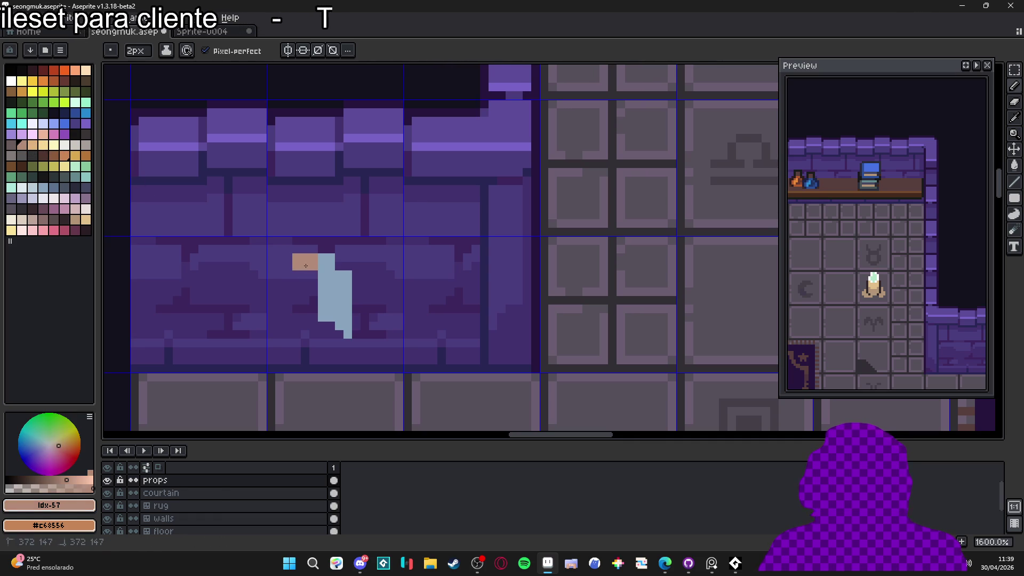
{"action": "left_click", "coordinate": [348, 263]}
{"action": "key", "text": "minus"}
{"action": "left_click", "coordinate": [357, 258]}
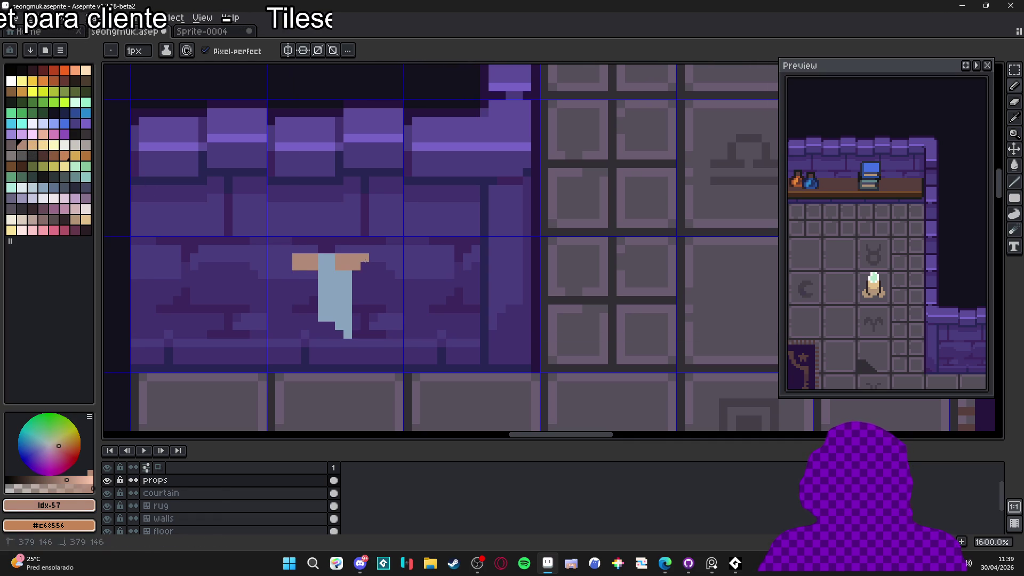
{"action": "left_click", "coordinate": [288, 257]}
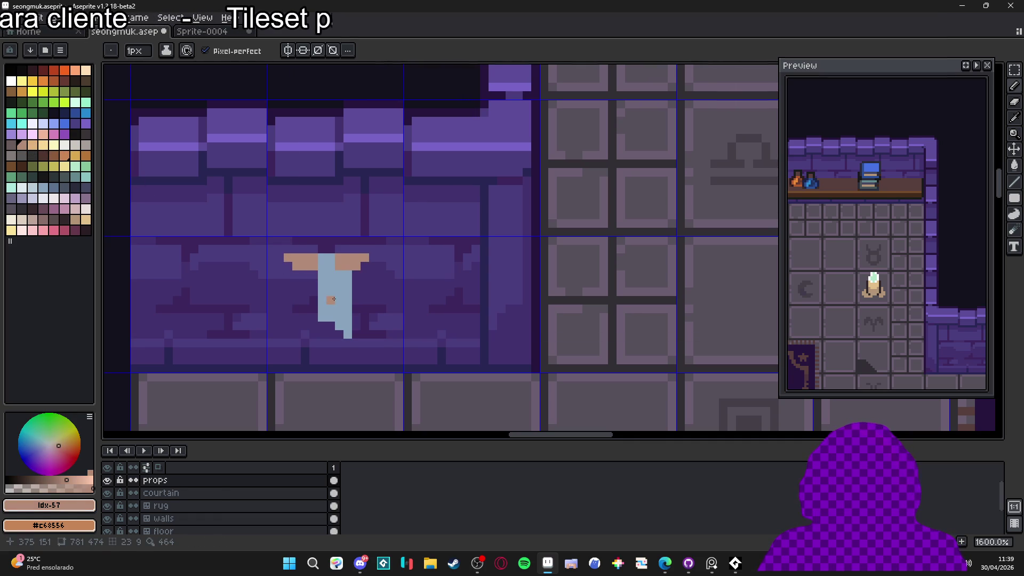
{"action": "scroll", "coordinate": [330, 302], "scroll_direction": "down", "scroll_amount": 1}
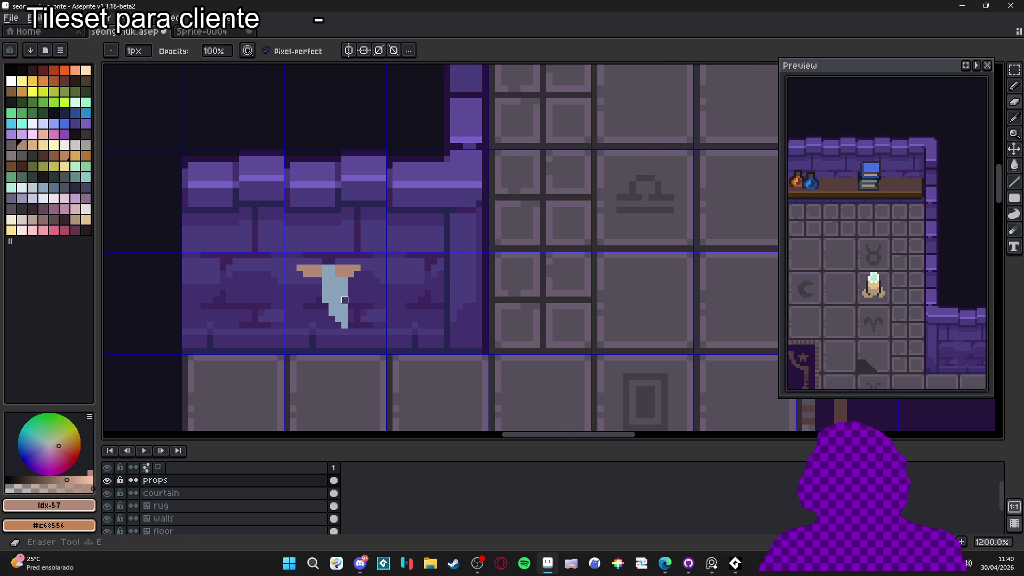
- Sample the curtain's light blue and select the curtain shape by colour
{"action": "scroll", "coordinate": [358, 325], "scroll_direction": "down", "scroll_amount": 2}
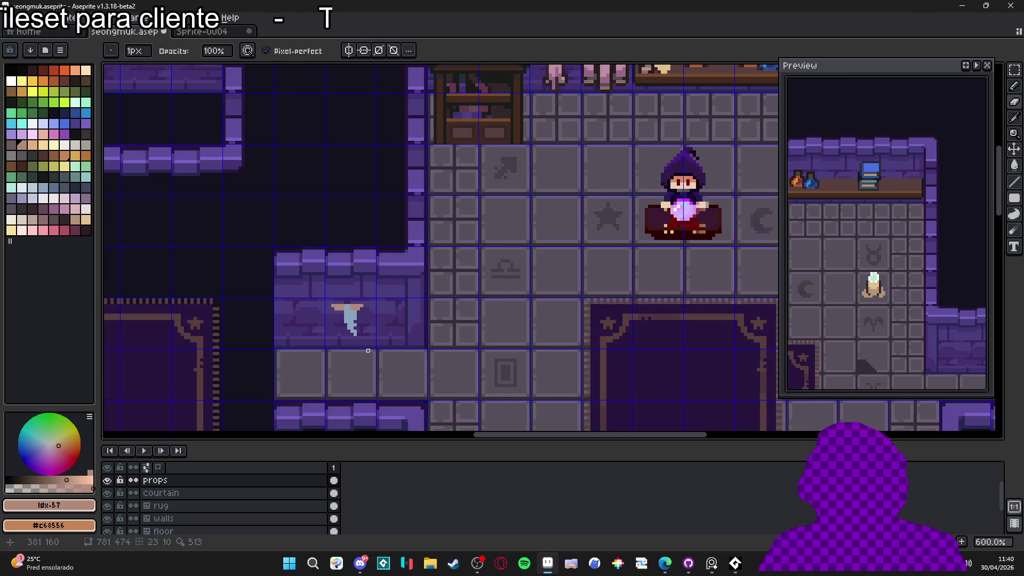
{"action": "scroll", "coordinate": [357, 310], "scroll_direction": "up", "scroll_amount": 2}
{"action": "scroll", "coordinate": [352, 313], "scroll_direction": "down", "scroll_amount": 2}
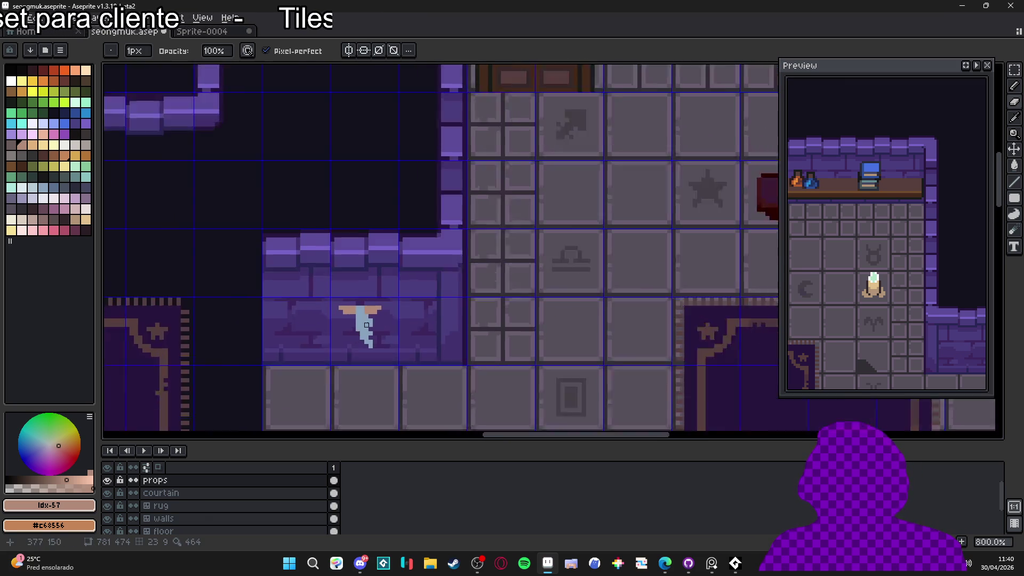
{"action": "scroll", "coordinate": [358, 312], "scroll_direction": "up", "scroll_amount": 2}
{"action": "left_click", "coordinate": [360, 312], "text": "alt"}
{"action": "left_click", "coordinate": [53, 188]}
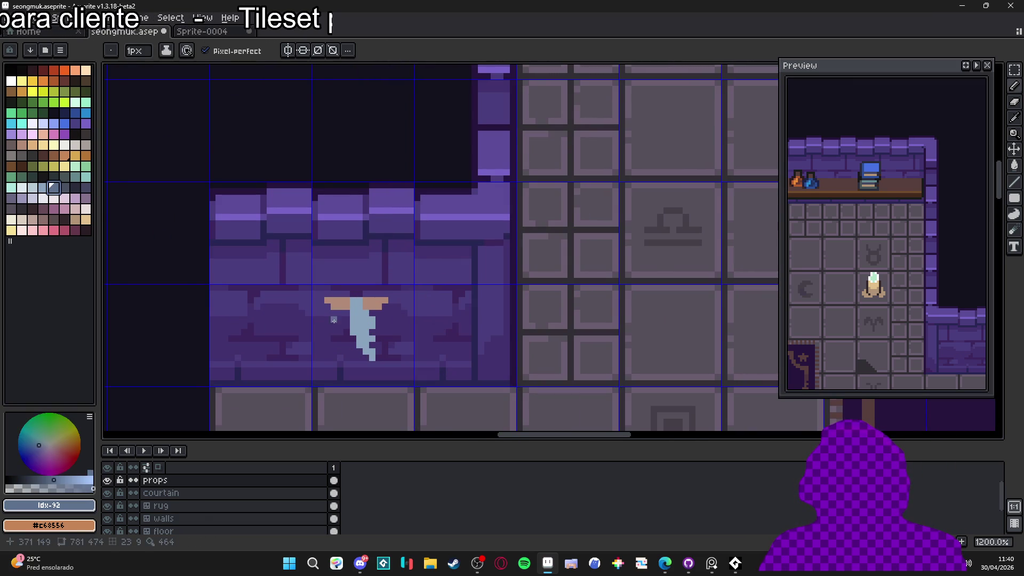
{"action": "scroll", "coordinate": [349, 319], "scroll_direction": "up", "scroll_amount": 1}
{"action": "key", "text": "g"}
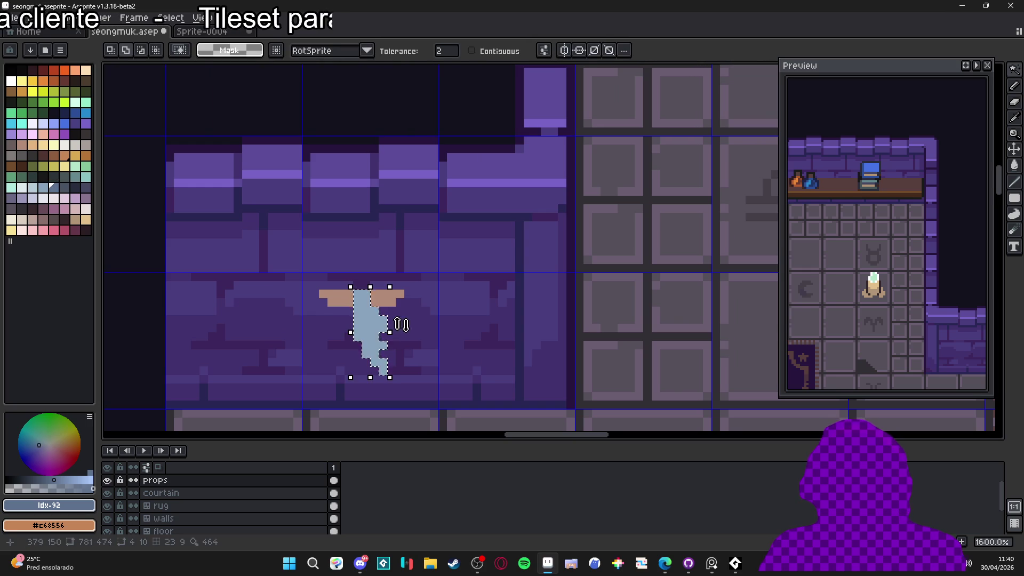
{"action": "left_click", "coordinate": [340, 319]}
- Undo the light-blue fill over the rod, select the pale-blue cloth, and revert a darker repaint
{"action": "key", "text": "ctrl+z"}
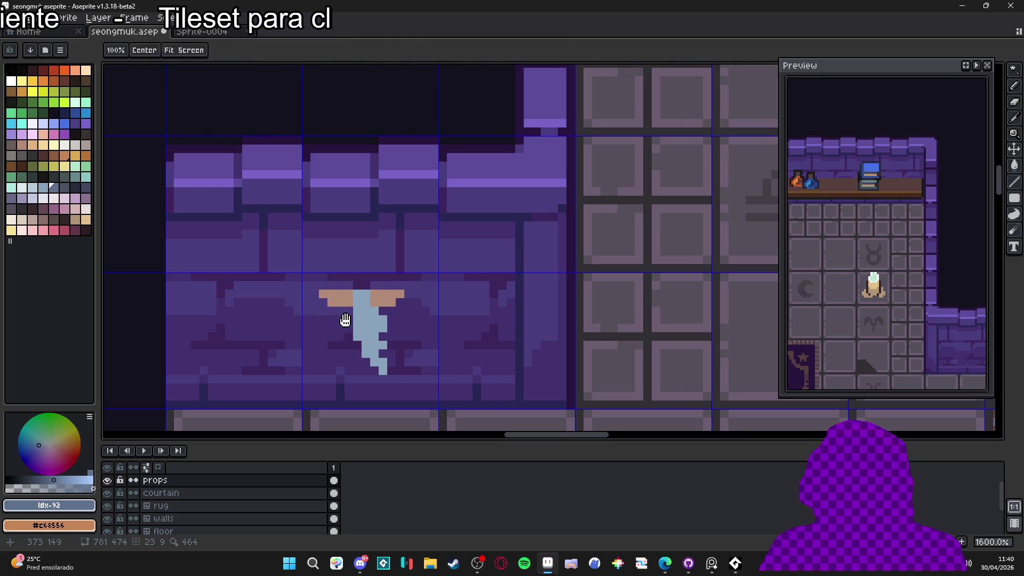
{"action": "key", "text": "ctrl+y"}
{"action": "key", "text": "ctrl+z"}
{"action": "key", "text": "w"}
{"action": "left_click", "coordinate": [365, 347]}
{"action": "key", "text": "b"}
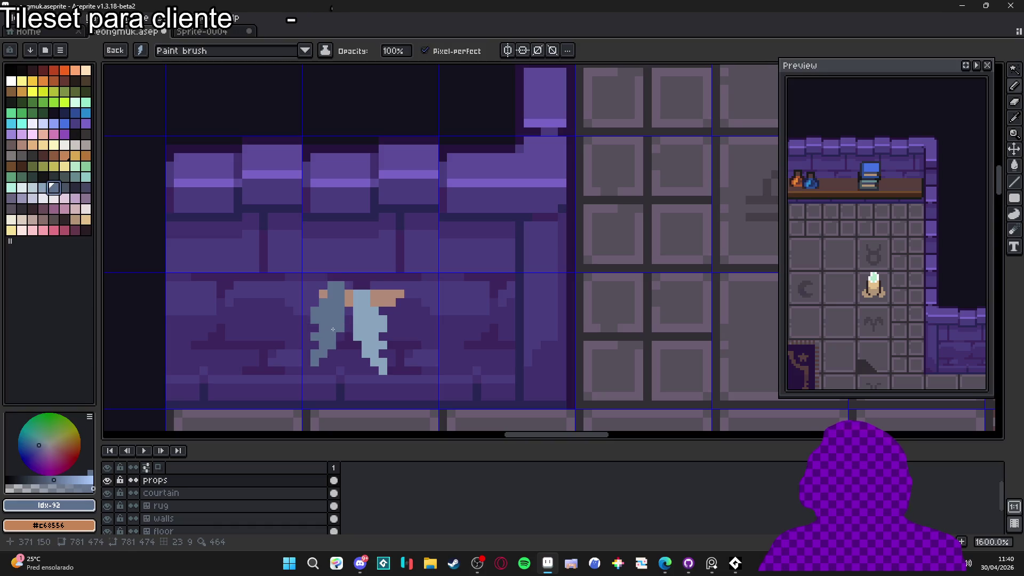
{"action": "left_click_drag", "start_coordinate": [362, 302], "coordinate": [356, 343]}
{"action": "key", "text": "ctrl+z"}
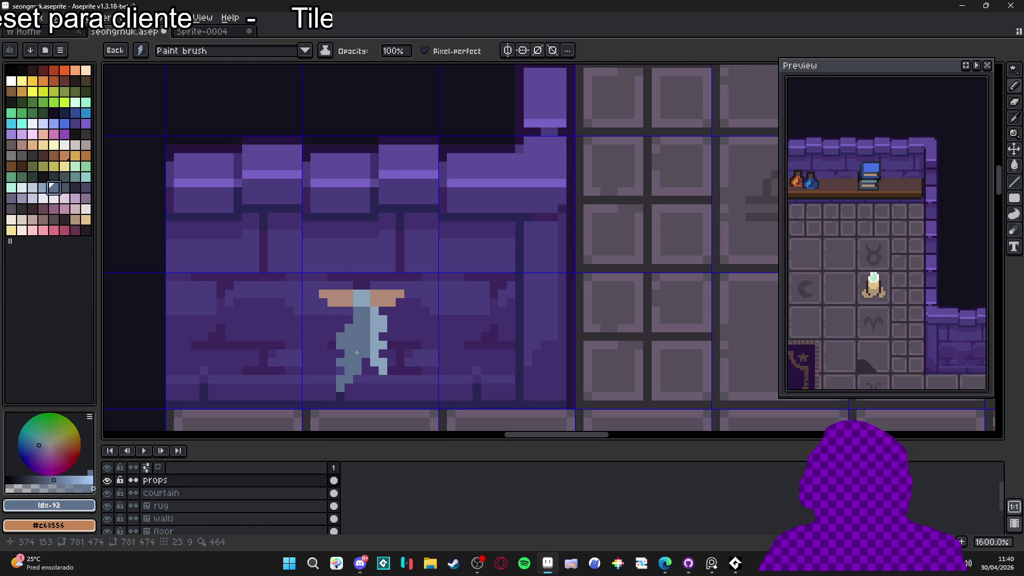
- Turn the selected banner into a custom brush with Ctrl+B
{"action": "key", "text": "ctrl+b"}
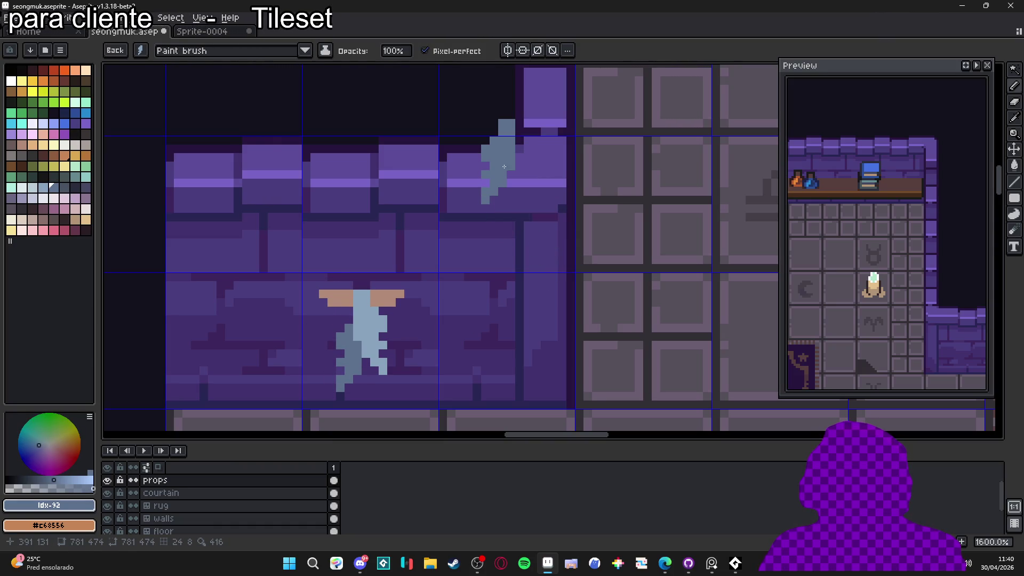
{"action": "scroll", "coordinate": [504, 163], "scroll_direction": "down", "scroll_amount": 4}
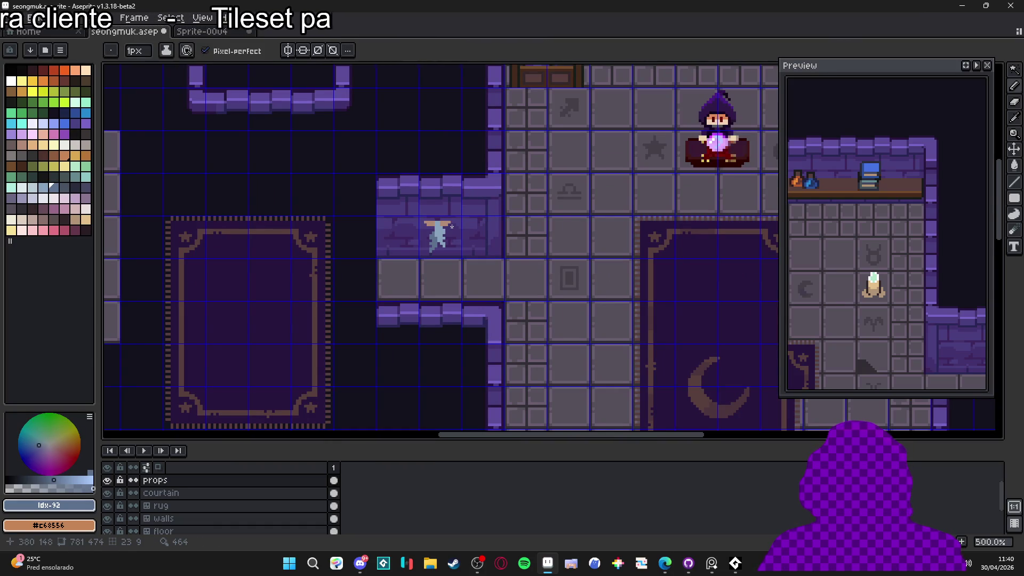
{"action": "scroll", "coordinate": [453, 227], "scroll_direction": "up", "scroll_amount": 4}
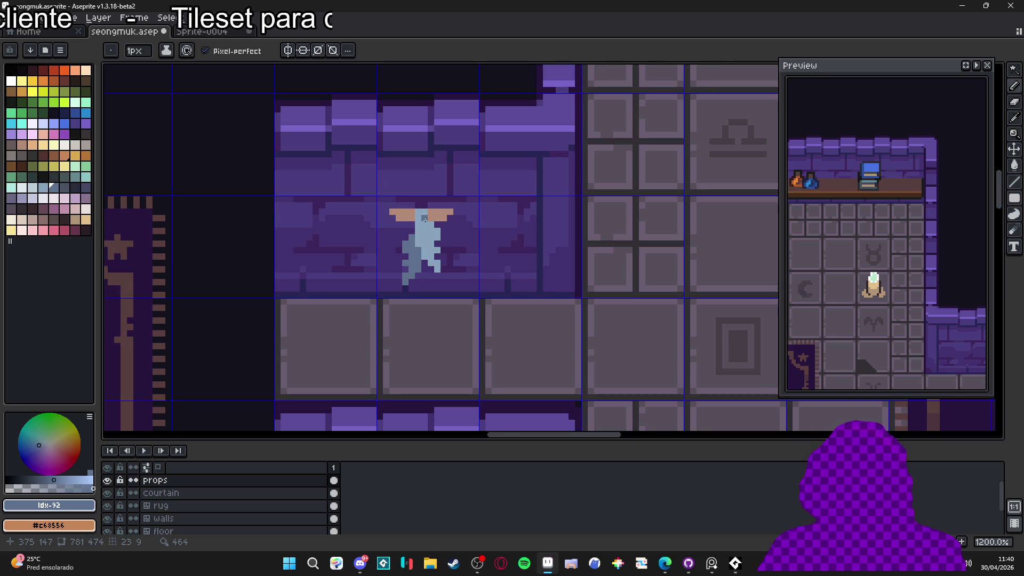
- Shade under both halves of the tan rod in dark brown
{"action": "scroll", "coordinate": [426, 221], "scroll_direction": "up", "scroll_amount": 1}
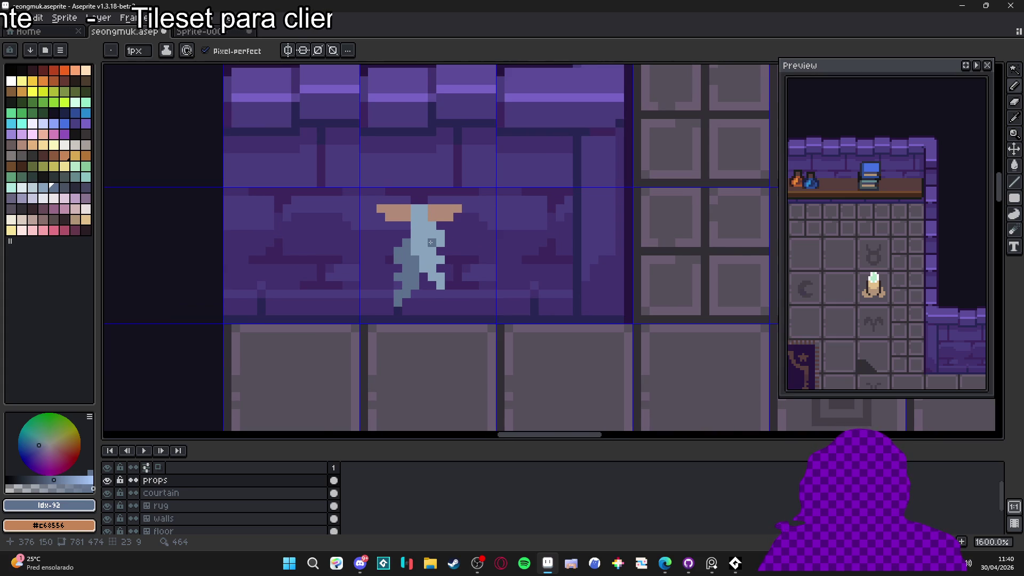
{"action": "scroll", "coordinate": [434, 205], "scroll_direction": "up", "scroll_amount": 2}
{"action": "left_click", "coordinate": [435, 205], "text": "alt"}
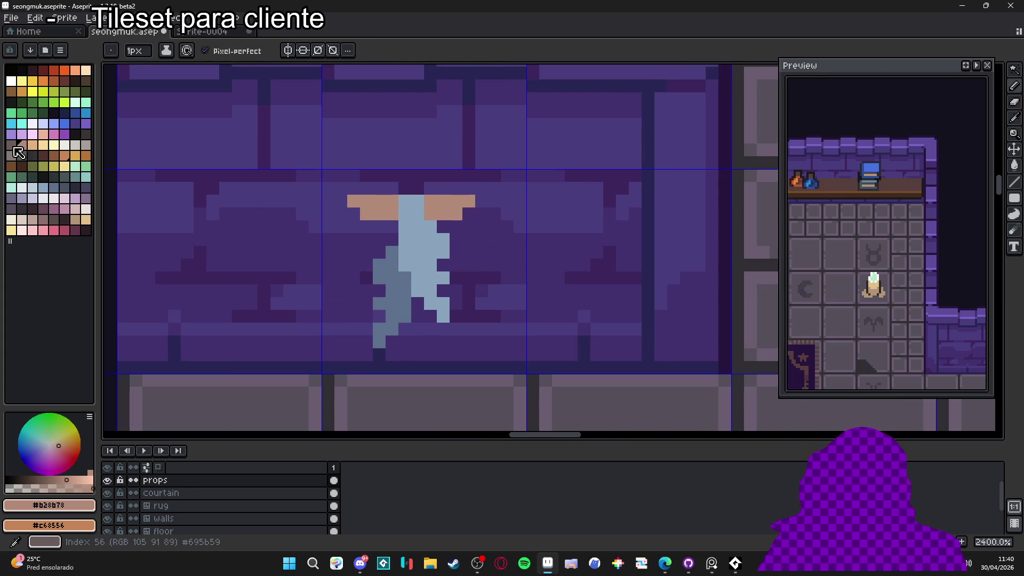
{"action": "left_click", "coordinate": [45, 159]}
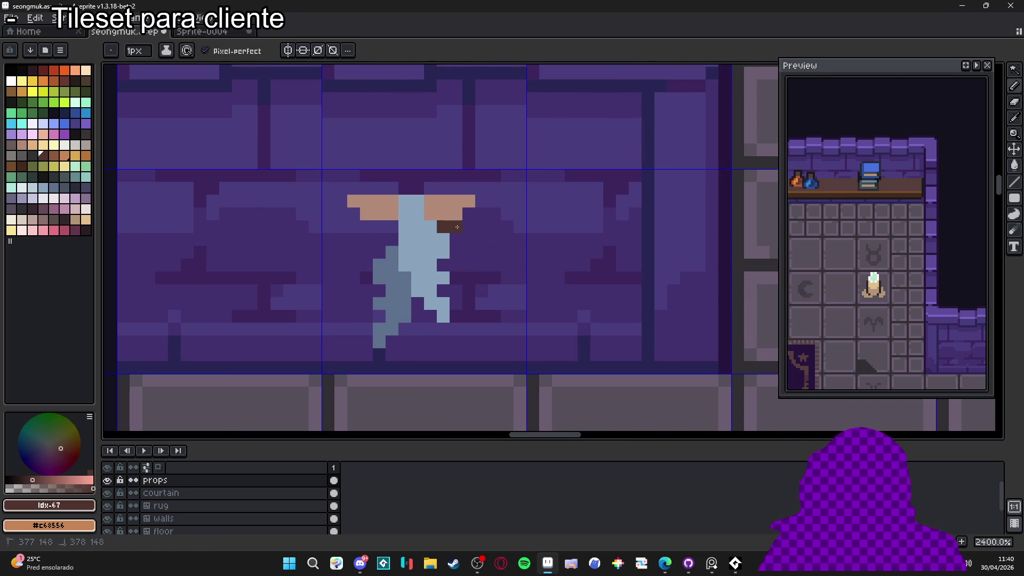
{"action": "left_click_drag", "start_coordinate": [440, 223], "coordinate": [474, 216]}
{"action": "left_click_drag", "start_coordinate": [392, 228], "coordinate": [355, 213]}
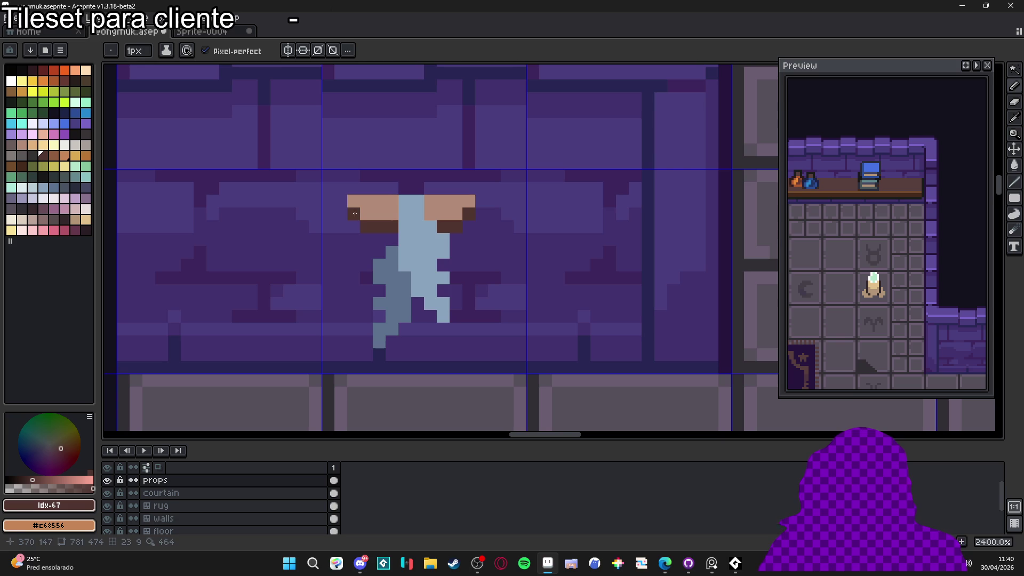
- Outline the cloth's left edge in dark blue-grey, undoing the stray pixels below it
{"action": "left_click", "coordinate": [392, 225], "text": "alt"}
{"action": "left_click", "coordinate": [75, 187]}
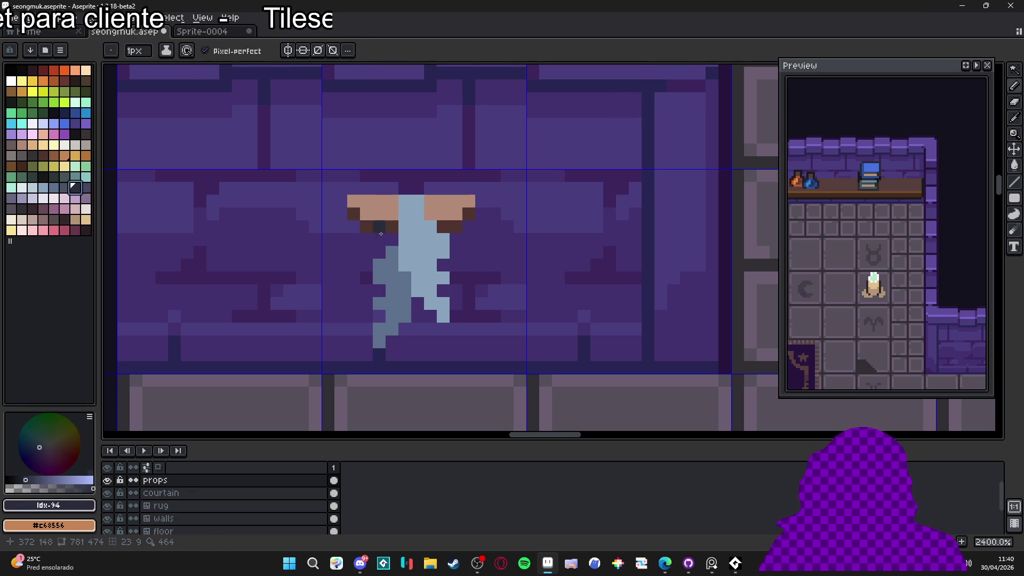
{"action": "mouse_move", "coordinate": [392, 240]}
{"action": "left_mouse_down"}
{"action": "mouse_move", "coordinate": [367, 274]}
{"action": "mouse_move", "coordinate": [367, 358]}
{"action": "left_mouse_up"}
{"action": "key", "text": "ctrl+z"}
{"action": "key", "text": "v"}
{"action": "key", "text": "b"}
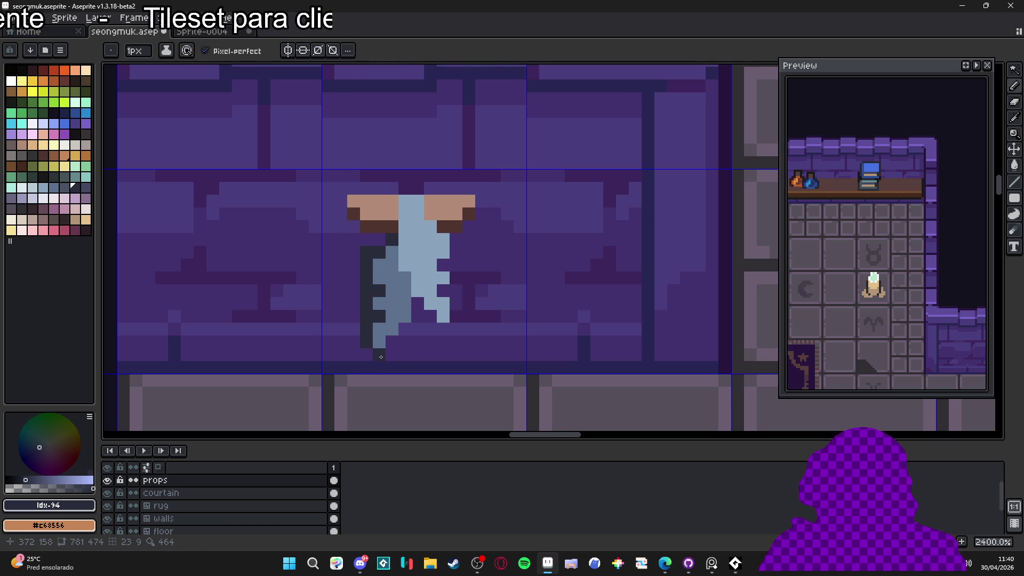
- Add dark outline pixels along the cloth's lower edge, notch and right side
{"action": "left_click", "coordinate": [392, 355]}
{"action": "left_click", "coordinate": [391, 343]}
{"action": "left_click", "coordinate": [404, 331]}
{"action": "left_click", "coordinate": [405, 343]}
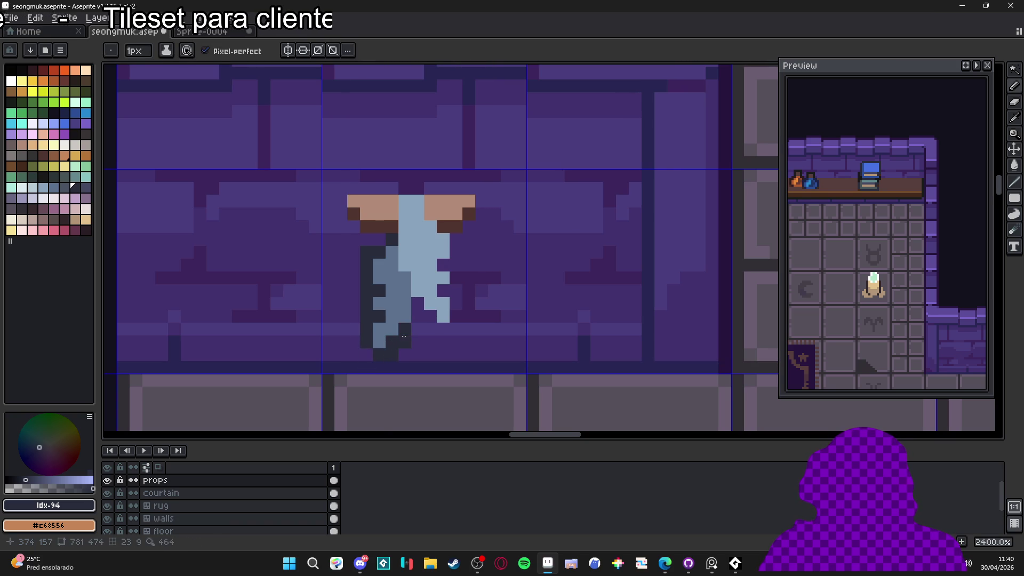
{"action": "left_click", "coordinate": [417, 317]}
{"action": "left_click", "coordinate": [418, 304]}
{"action": "left_click", "coordinate": [435, 327]}
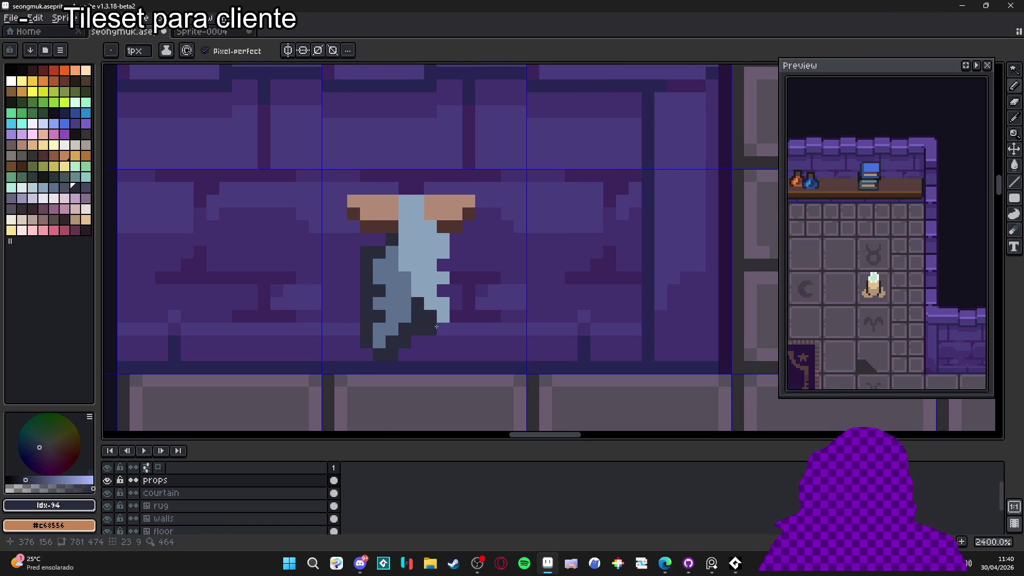
{"action": "left_click", "coordinate": [456, 302]}
{"action": "left_click", "coordinate": [443, 291]}
{"action": "left_click", "coordinate": [456, 289]}
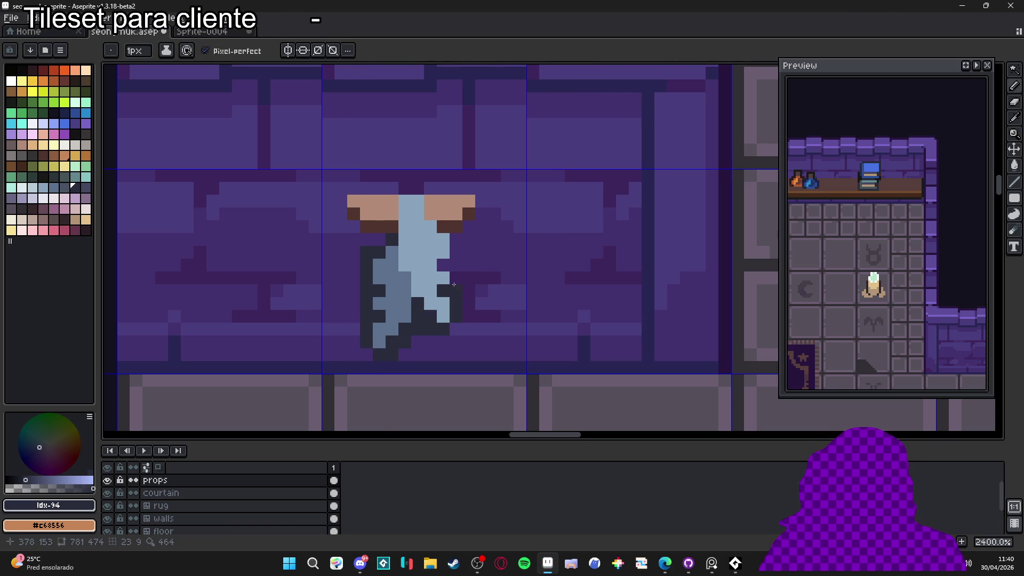
{"action": "left_click", "coordinate": [456, 277]}
{"action": "left_click", "coordinate": [456, 251]}
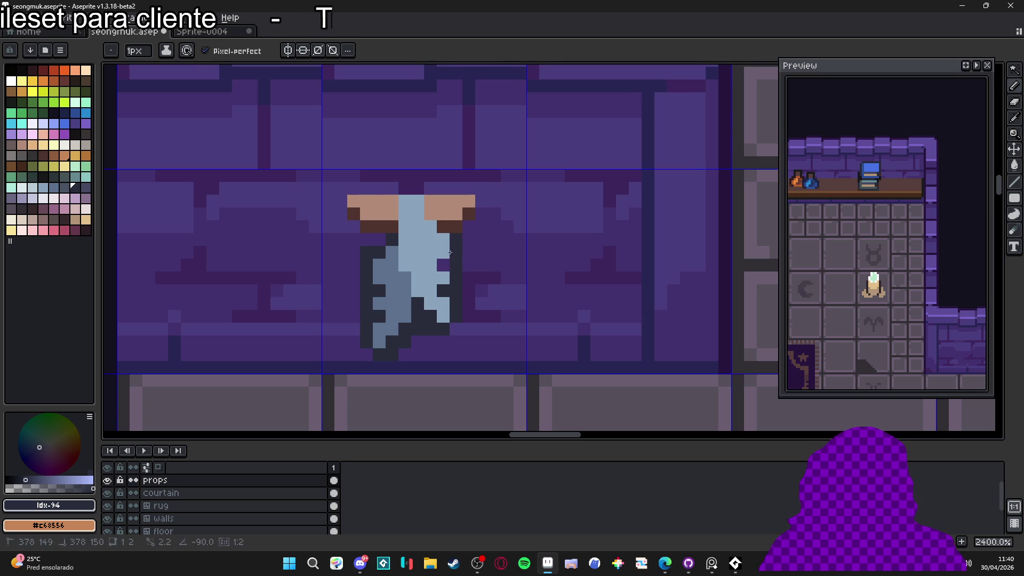
{"action": "left_click", "coordinate": [444, 265]}
- Recentre the preview and add dark brown pixels along the top of the rod
{"action": "scroll", "coordinate": [443, 233], "scroll_direction": "down", "scroll_amount": 5}
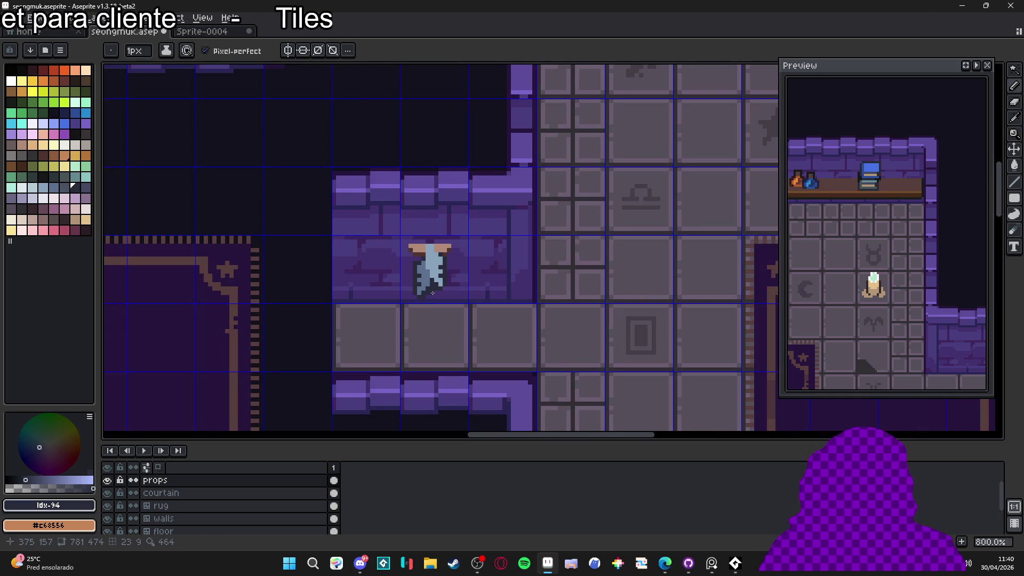
{"action": "left_click", "coordinate": [966, 65]}
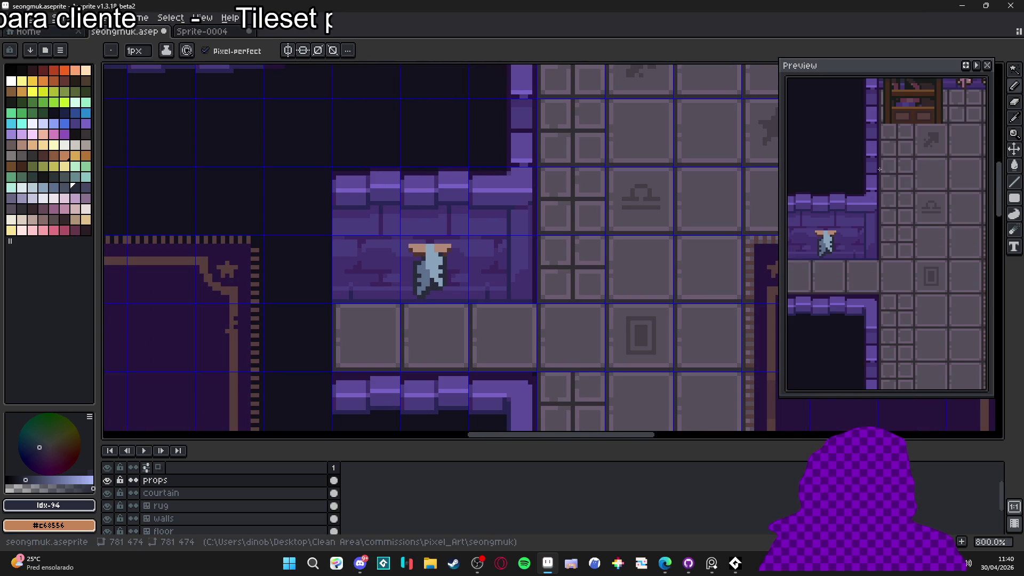
{"action": "scroll", "coordinate": [391, 250], "scroll_direction": "up", "scroll_amount": 5}
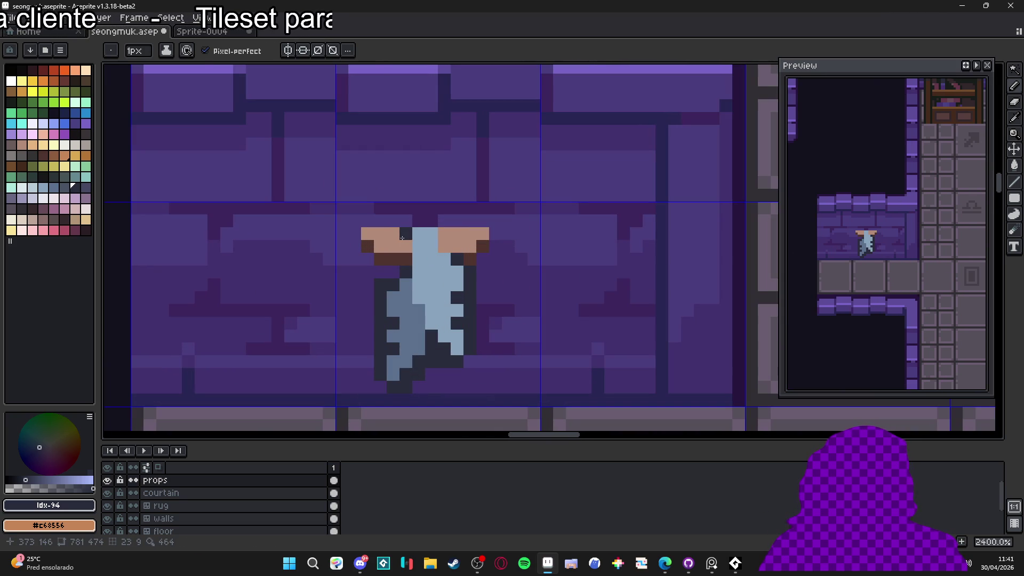
{"action": "key", "text": "alt"}
{"action": "left_click", "coordinate": [410, 253], "text": "alt"}
{"action": "left_click", "coordinate": [406, 233]}
{"action": "left_click", "coordinate": [393, 234]}
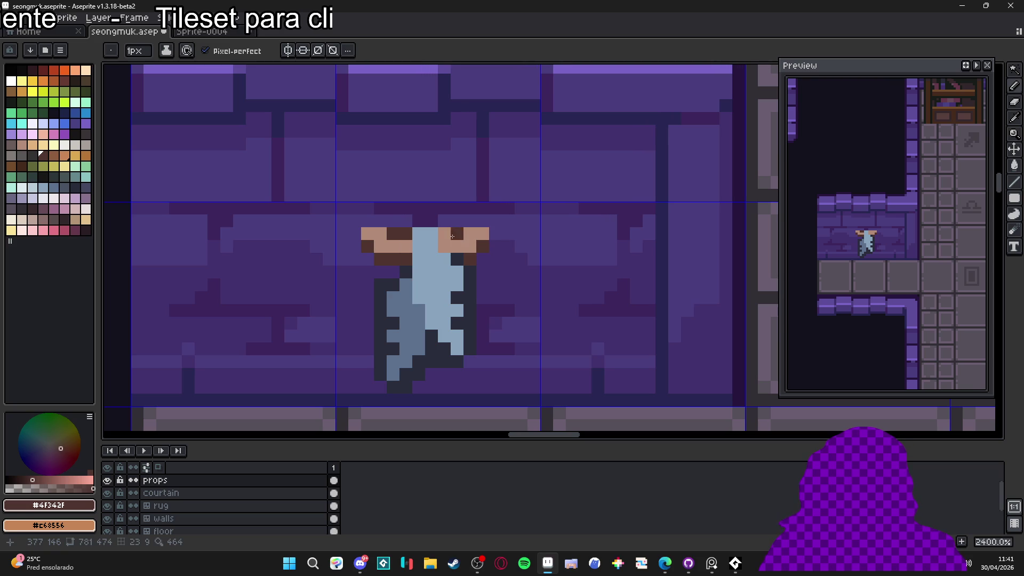
{"action": "left_click", "coordinate": [445, 234]}
- Darken a column of pixels down the banner's side with the sampled outline colour
{"action": "scroll", "coordinate": [462, 234], "scroll_direction": "down", "scroll_amount": 6}
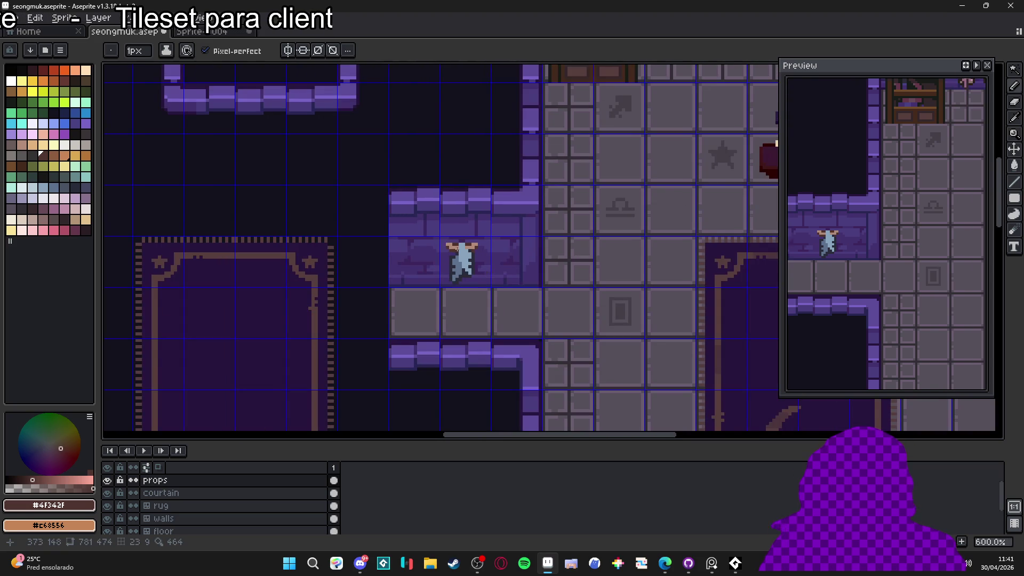
{"action": "scroll", "coordinate": [457, 250], "scroll_direction": "up", "scroll_amount": 6}
{"action": "left_click", "coordinate": [458, 268], "text": "alt"}
{"action": "left_click", "coordinate": [458, 266]}
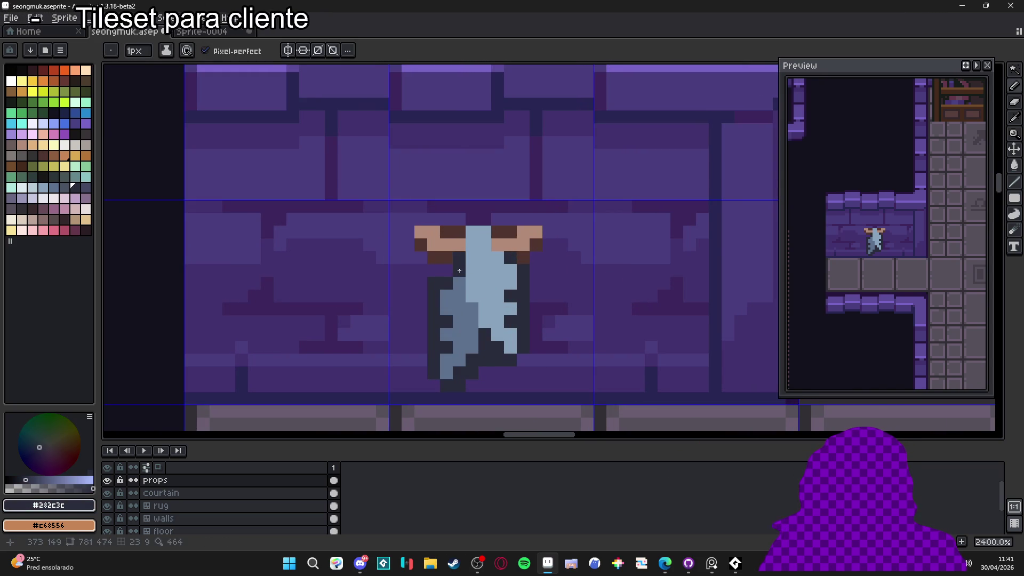
{"action": "left_click", "coordinate": [459, 284]}
{"action": "left_click", "coordinate": [459, 296]}
{"action": "left_click", "coordinate": [473, 308]}
{"action": "left_click", "coordinate": [472, 321]}
- Recolour three dark pixels on the cloth in a dark slate from the palette
{"action": "scroll", "coordinate": [472, 320], "scroll_direction": "down", "scroll_amount": 2}
{"action": "scroll", "coordinate": [472, 320], "scroll_direction": "down", "scroll_amount": 2}
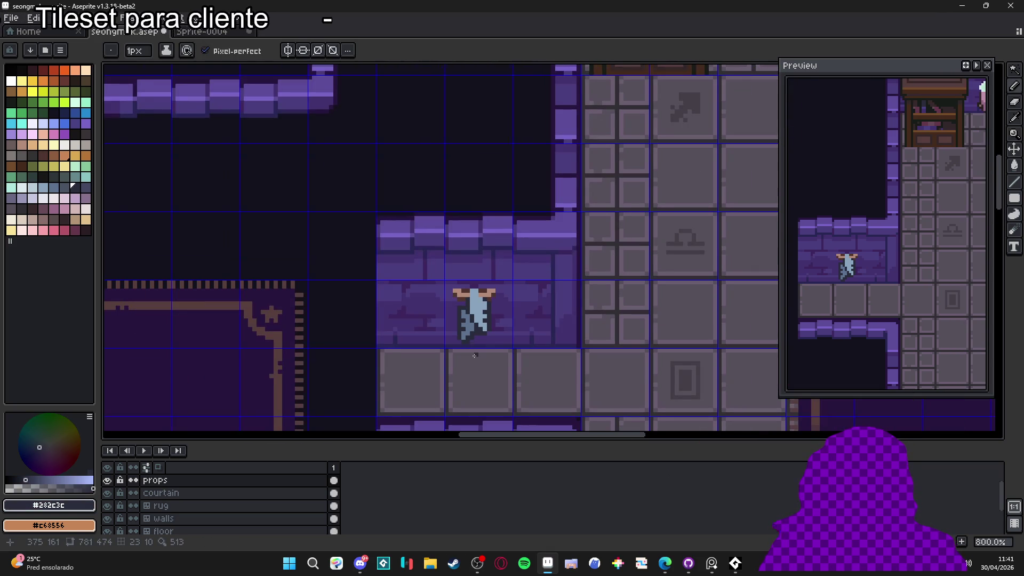
{"action": "scroll", "coordinate": [470, 339], "scroll_direction": "up", "scroll_amount": 8}
{"action": "left_click", "coordinate": [477, 327], "text": "alt"}
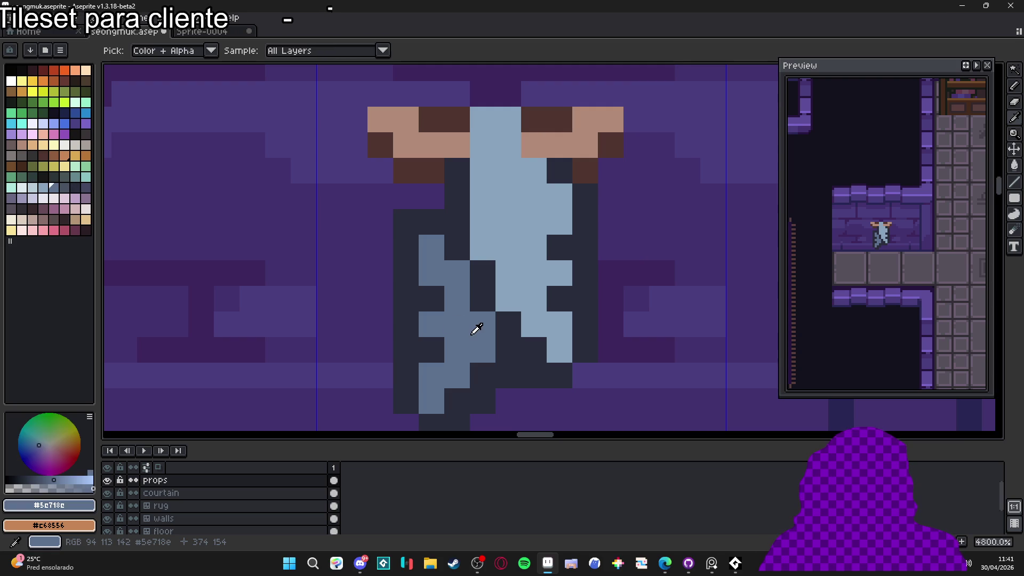
{"action": "left_click", "coordinate": [74, 191]}
{"action": "left_click", "coordinate": [483, 299]}
{"action": "left_click", "coordinate": [483, 274]}
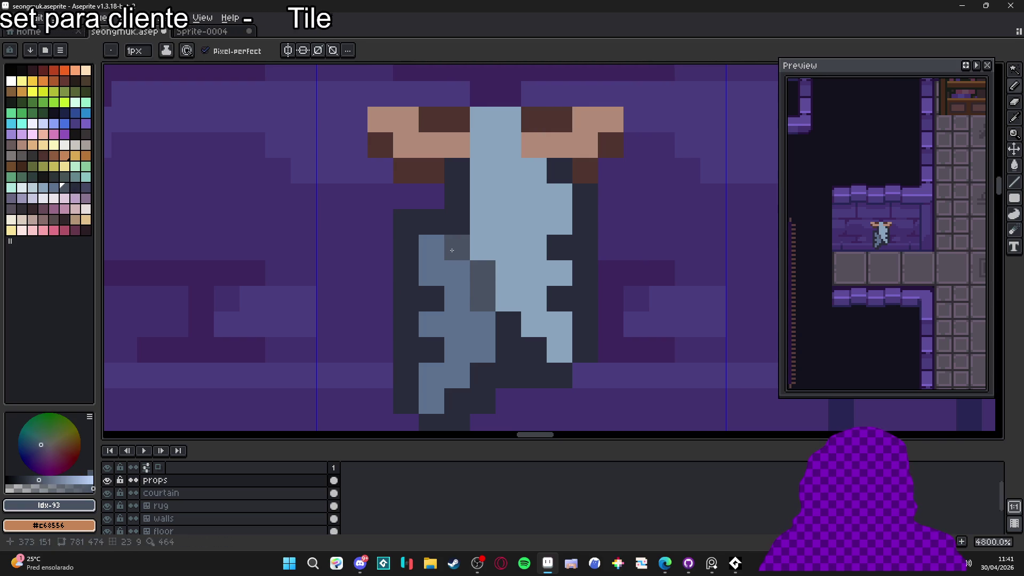
{"action": "left_click", "coordinate": [457, 248]}
- Sample the cloth's mid-blue, undo several pencil strokes, and retry a mid-blue run on the right edge
{"action": "scroll", "coordinate": [472, 290], "scroll_direction": "down", "scroll_amount": 3}
{"action": "scroll", "coordinate": [478, 308], "scroll_direction": "down", "scroll_amount": 2}
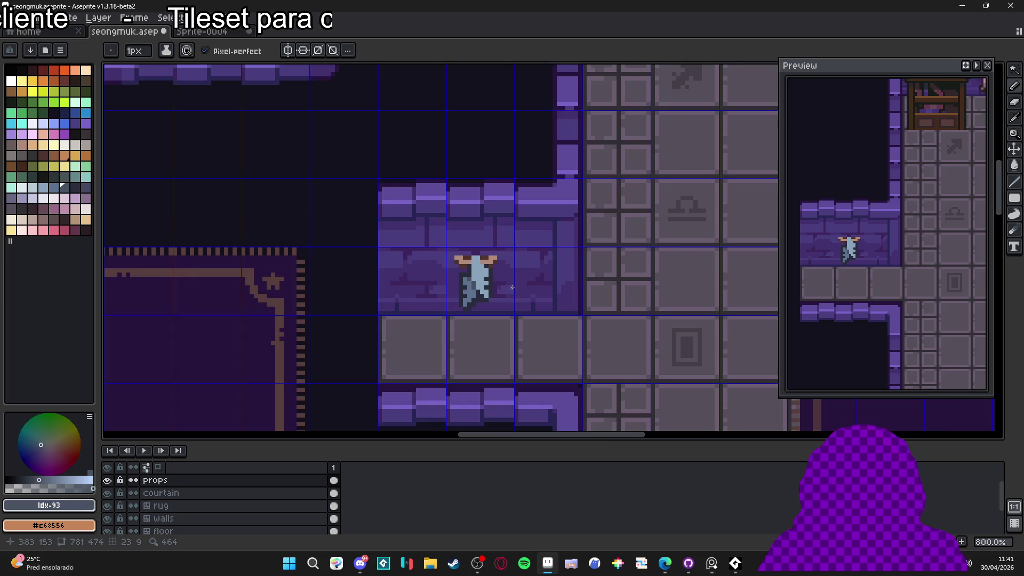
{"action": "scroll", "coordinate": [512, 288], "scroll_direction": "up", "scroll_amount": 5}
{"action": "left_click", "coordinate": [420, 260], "text": "alt"}
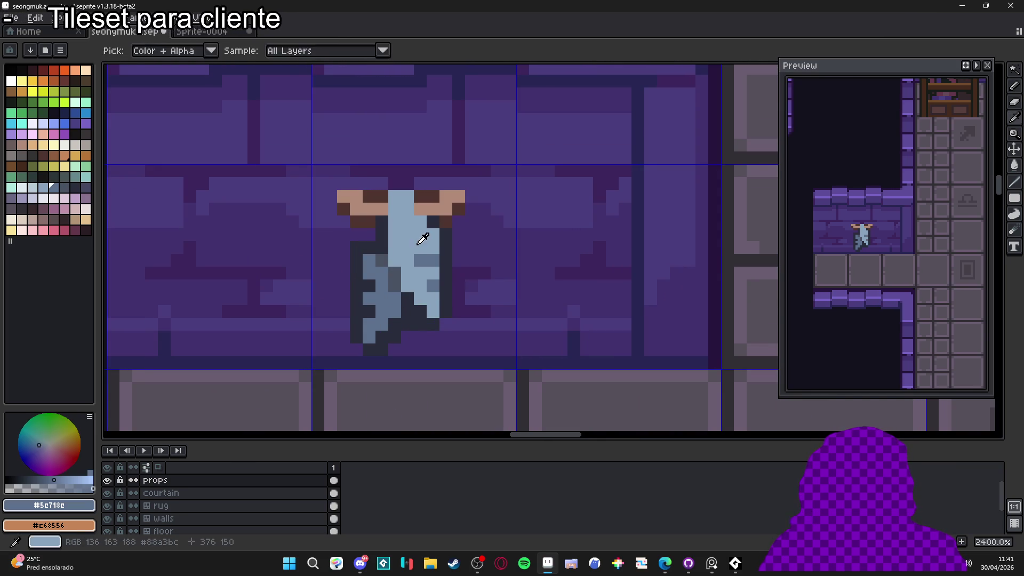
{"action": "key", "text": "ctrl+z"}
{"action": "key", "text": "ctrl+z"}
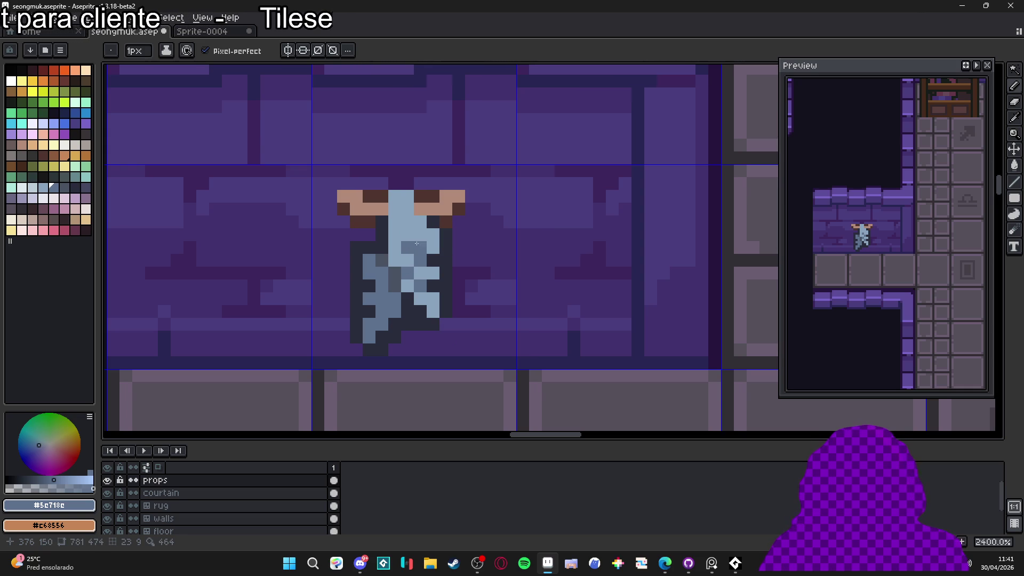
{"action": "key", "text": "ctrl+z"}
{"action": "key", "text": "ctrl+z"}
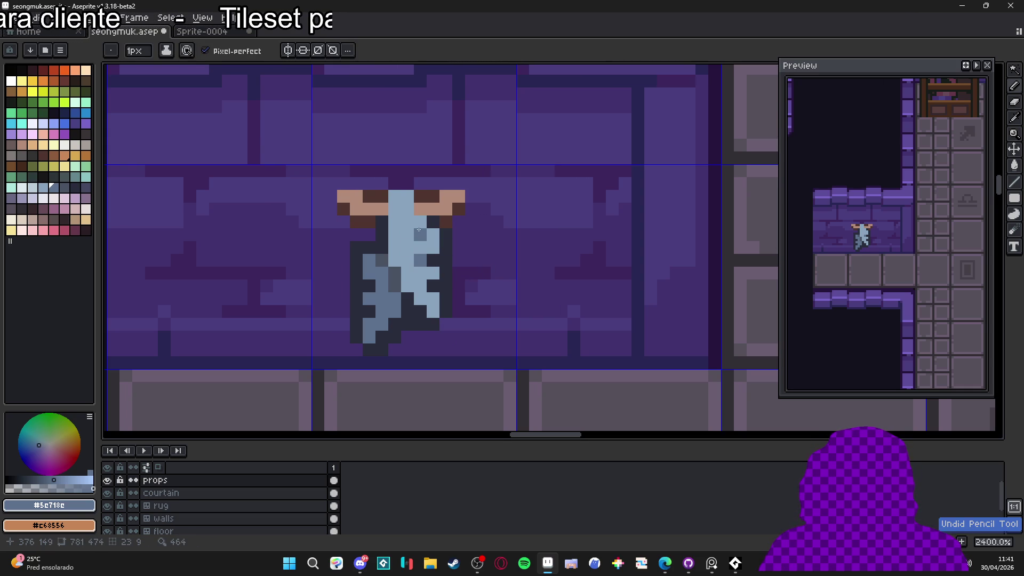
{"action": "key", "text": "ctrl+z"}
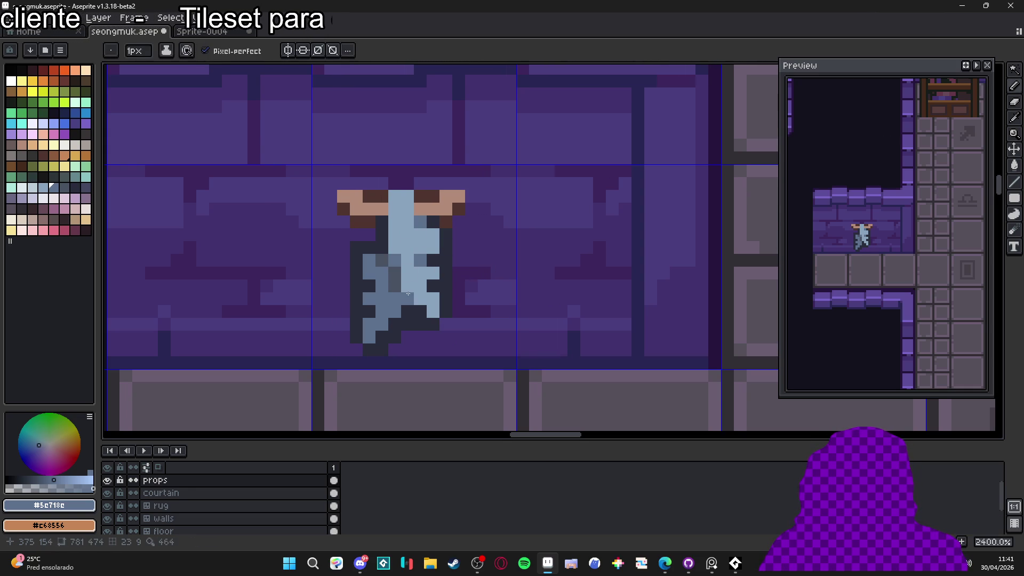
{"action": "mouse_move", "coordinate": [433, 297]}
{"action": "left_mouse_down"}
{"action": "mouse_move", "coordinate": [433, 324]}
{"action": "mouse_move", "coordinate": [435, 312]}
{"action": "left_mouse_up"}
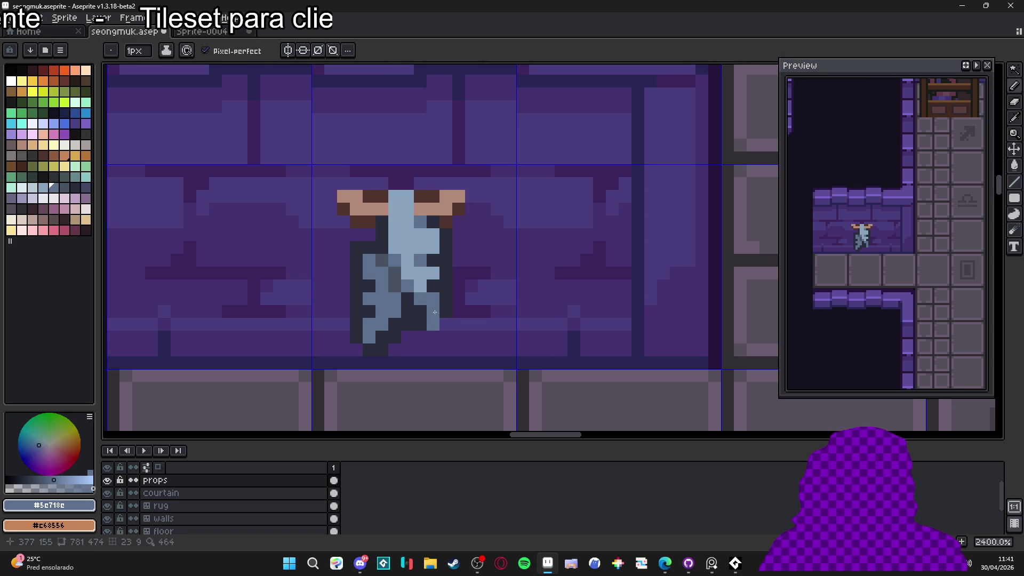
{"action": "key", "text": "ctrl+z"}
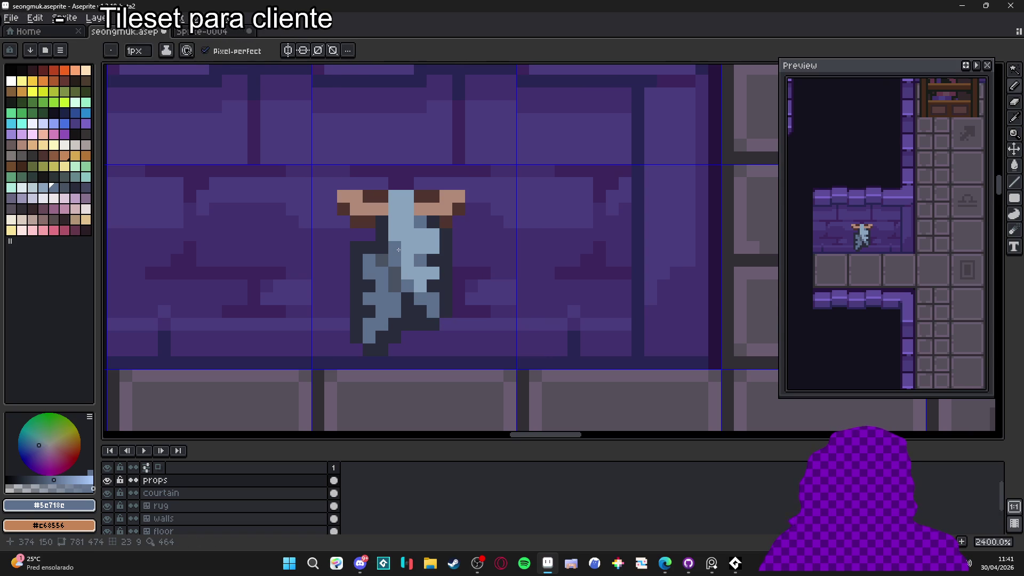
{"action": "scroll", "coordinate": [399, 244], "scroll_direction": "down", "scroll_amount": 6}
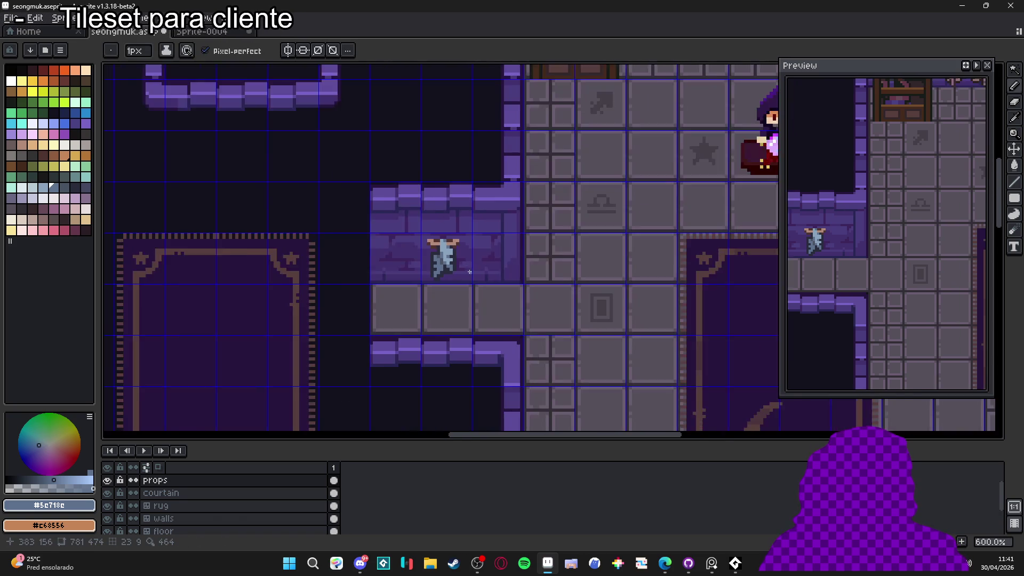
{"action": "scroll", "coordinate": [478, 273], "scroll_direction": "down", "scroll_amount": 1}
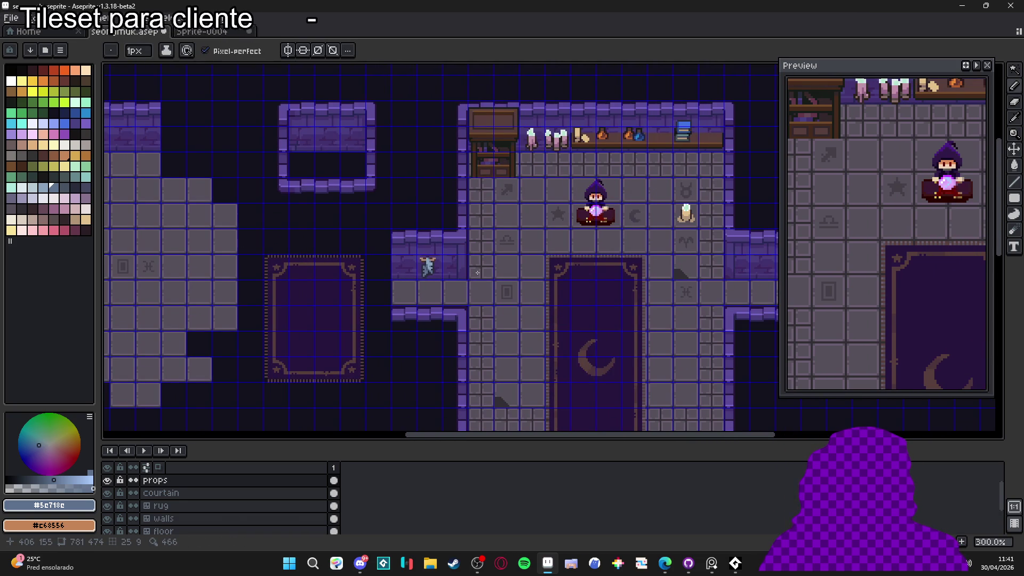
{"action": "scroll", "coordinate": [451, 273], "scroll_direction": "up", "scroll_amount": 3}
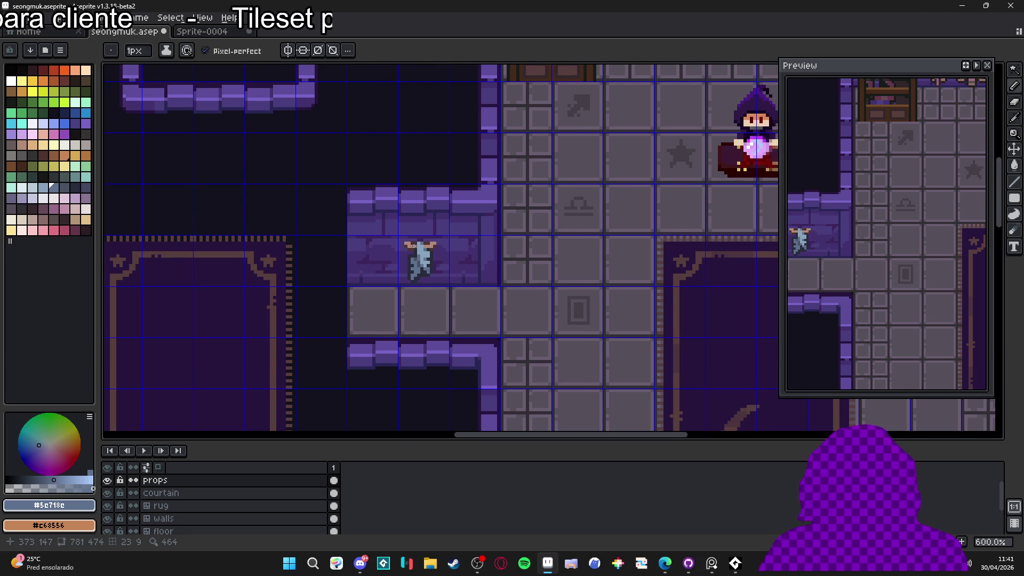
- Touch up two banner pixels in tan and paint a two-pixel-wide brown block on the banner top
{"action": "scroll", "coordinate": [414, 245], "scroll_direction": "up", "scroll_amount": 4}
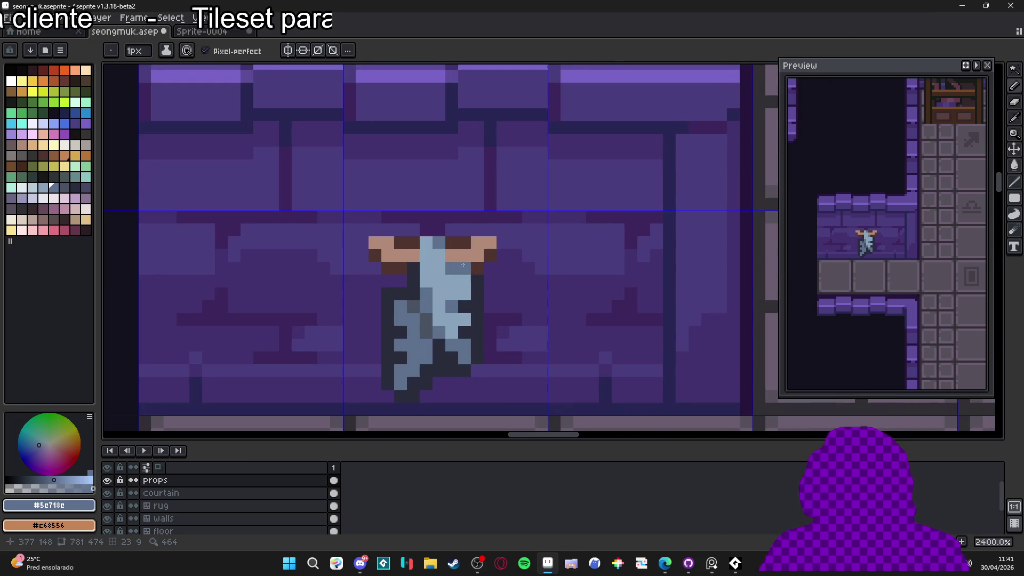
{"action": "left_click", "coordinate": [437, 254], "text": "alt"}
{"action": "left_click_drag", "start_coordinate": [433, 255], "coordinate": [430, 257]}
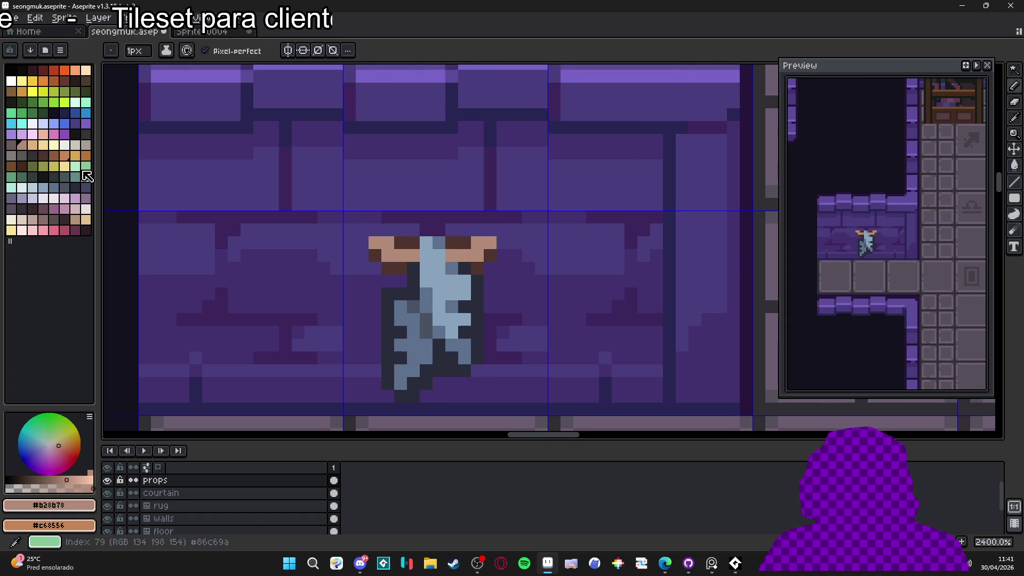
{"action": "left_click", "coordinate": [10, 94]}
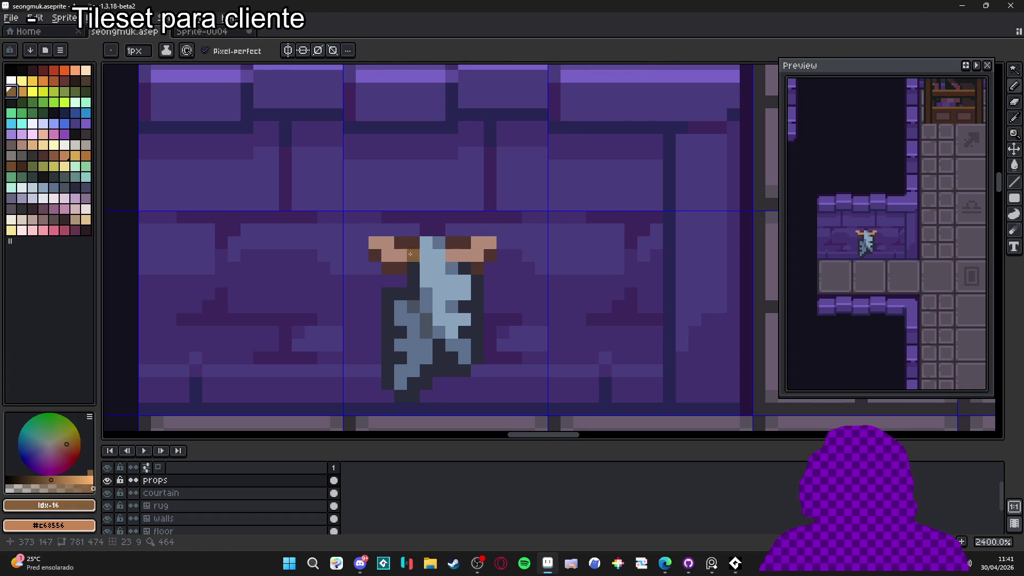
{"action": "key", "text": "plus"}
{"action": "left_click", "coordinate": [440, 265]}
- With a one-pixel brush, add #4F342F dark-brown shading around the brown stripe
{"action": "left_click", "coordinate": [439, 249]}
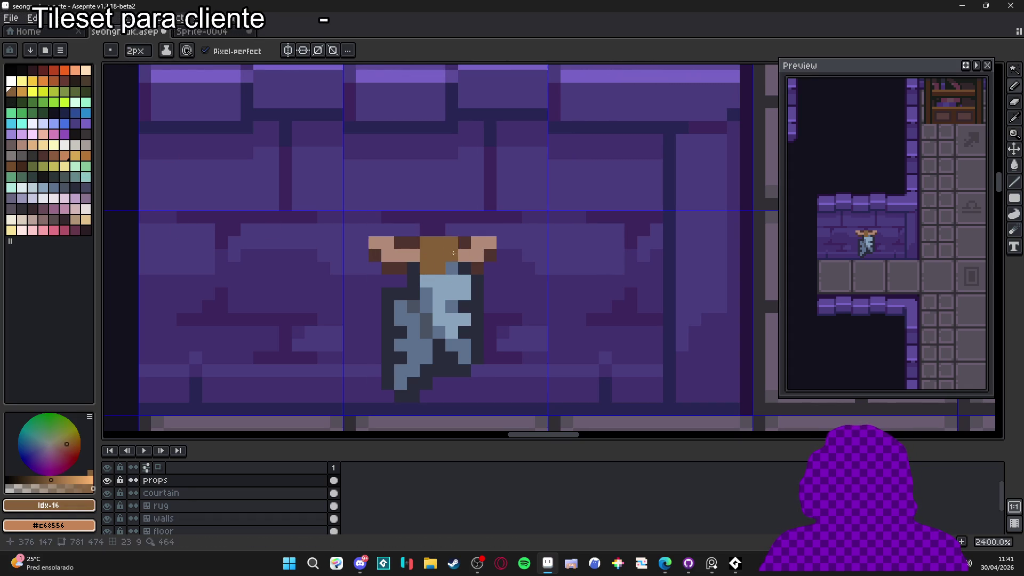
{"action": "key", "text": "minus"}
{"action": "left_click", "coordinate": [451, 243], "text": "alt"}
{"action": "left_click", "coordinate": [439, 230]}
{"action": "left_click", "coordinate": [426, 230]}
{"action": "left_click", "coordinate": [451, 257]}
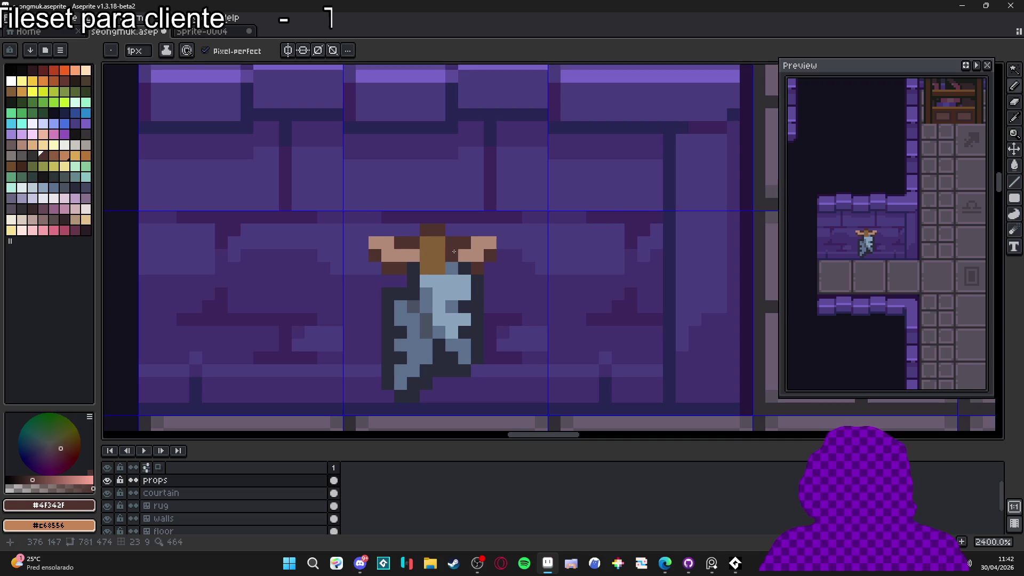
{"action": "left_click", "coordinate": [413, 256]}
{"action": "scroll", "coordinate": [451, 268], "scroll_direction": "down", "scroll_amount": 4}
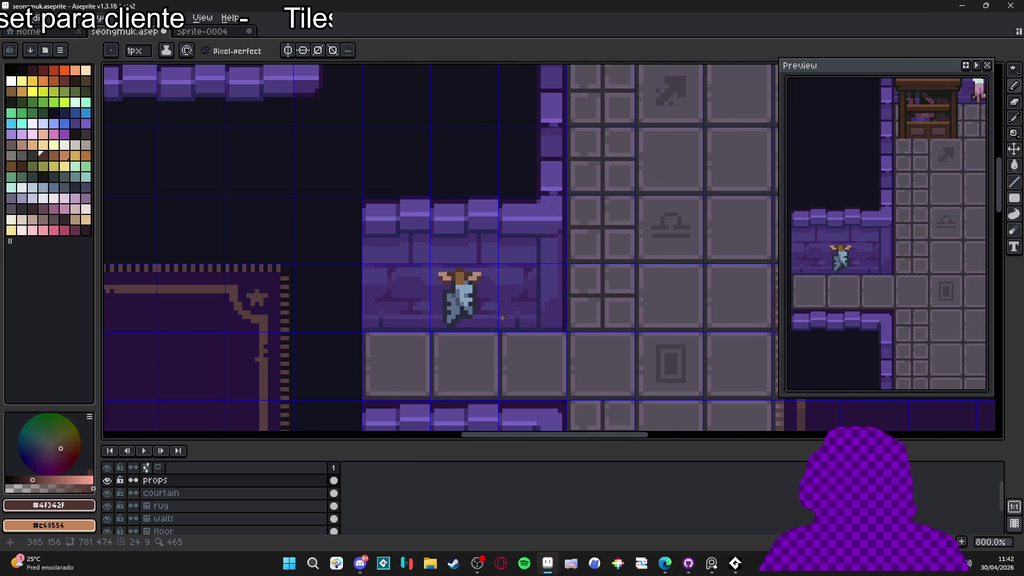
{"action": "scroll", "coordinate": [503, 318], "scroll_direction": "down", "scroll_amount": 2}
{"action": "scroll", "coordinate": [470, 309], "scroll_direction": "down", "scroll_amount": 1}
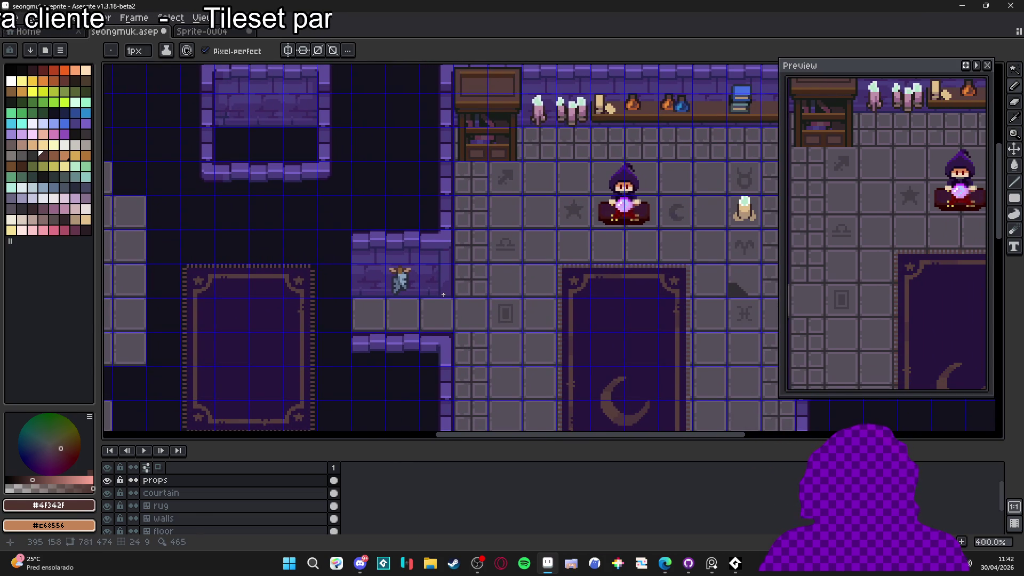
{"action": "scroll", "coordinate": [445, 294], "scroll_direction": "down", "scroll_amount": 1}
{"action": "left_click_drag", "start_coordinate": [477, 289], "coordinate": [442, 293]}
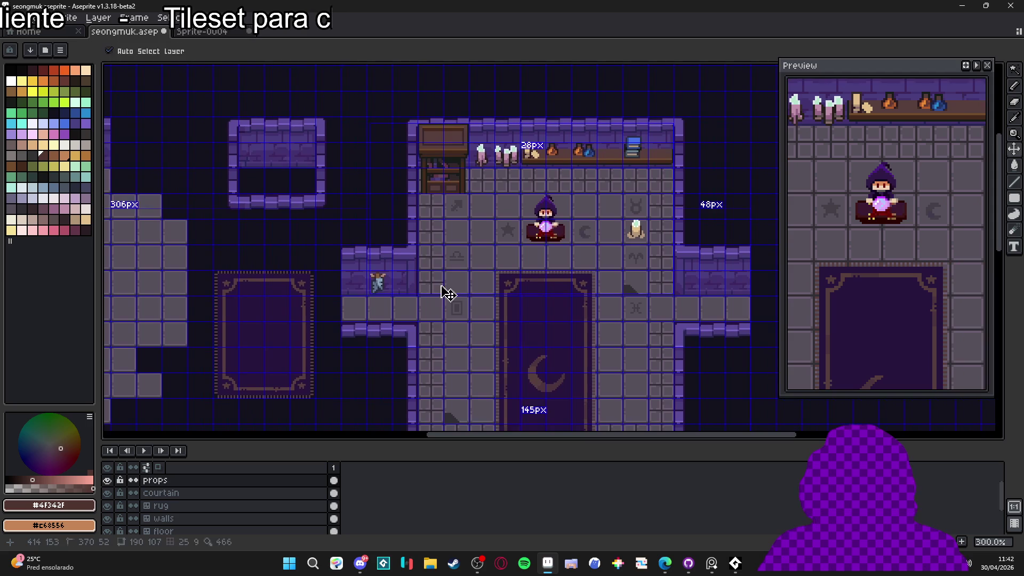
{"action": "left_click_drag", "start_coordinate": [525, 319], "coordinate": [492, 297]}
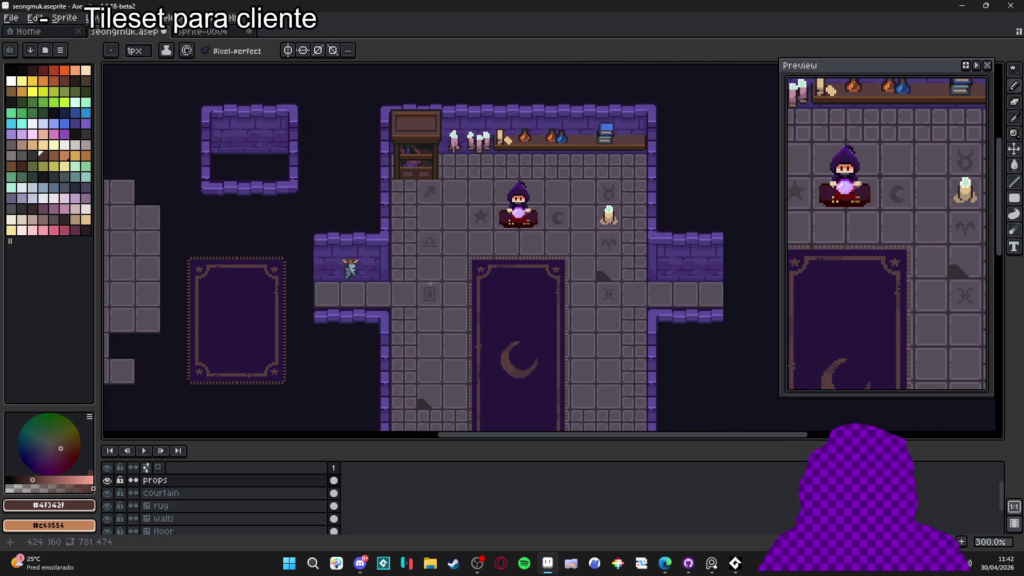
{"action": "scroll", "coordinate": [430, 290], "scroll_direction": "down", "scroll_amount": 1}
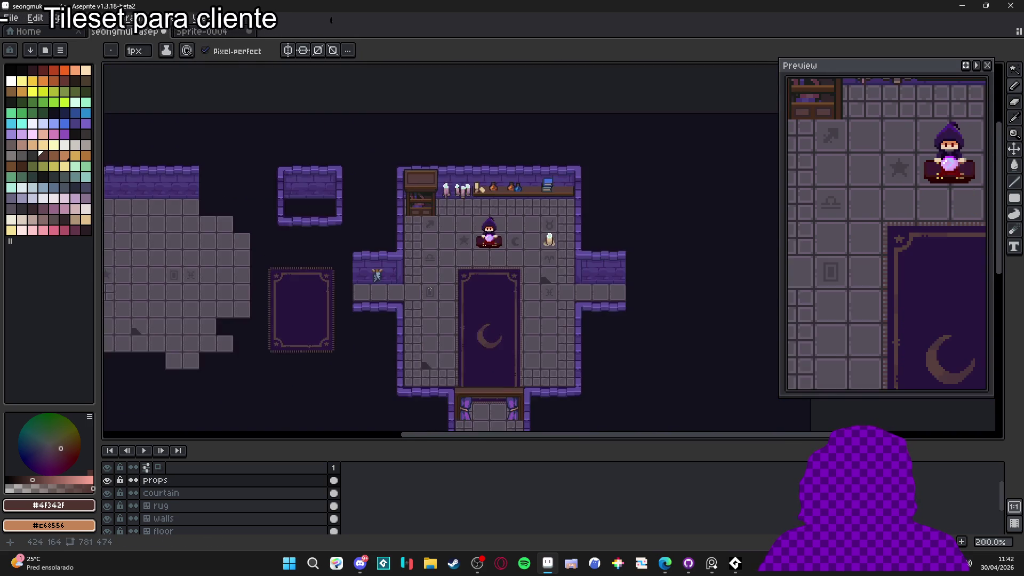
{"action": "scroll", "coordinate": [430, 290], "scroll_direction": "up", "scroll_amount": 1}
{"action": "left_click_drag", "start_coordinate": [430, 289], "coordinate": [396, 268]}
{"action": "scroll", "coordinate": [396, 269], "scroll_direction": "down", "scroll_amount": 1}
{"action": "scroll", "coordinate": [396, 268], "scroll_direction": "up", "scroll_amount": 1}
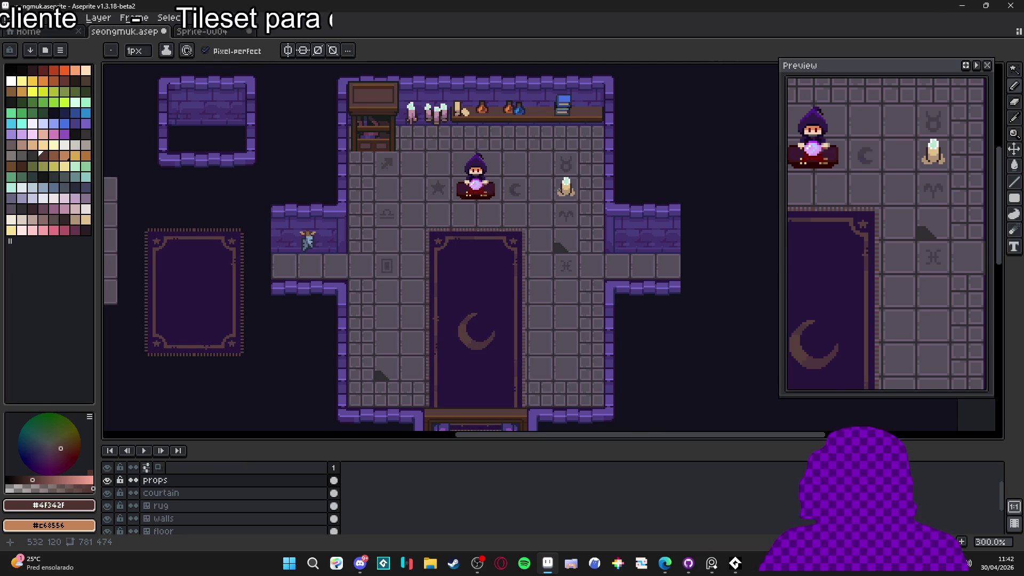
{"action": "scroll", "coordinate": [569, 195], "scroll_direction": "up", "scroll_amount": 1}
{"action": "key", "text": "v"}
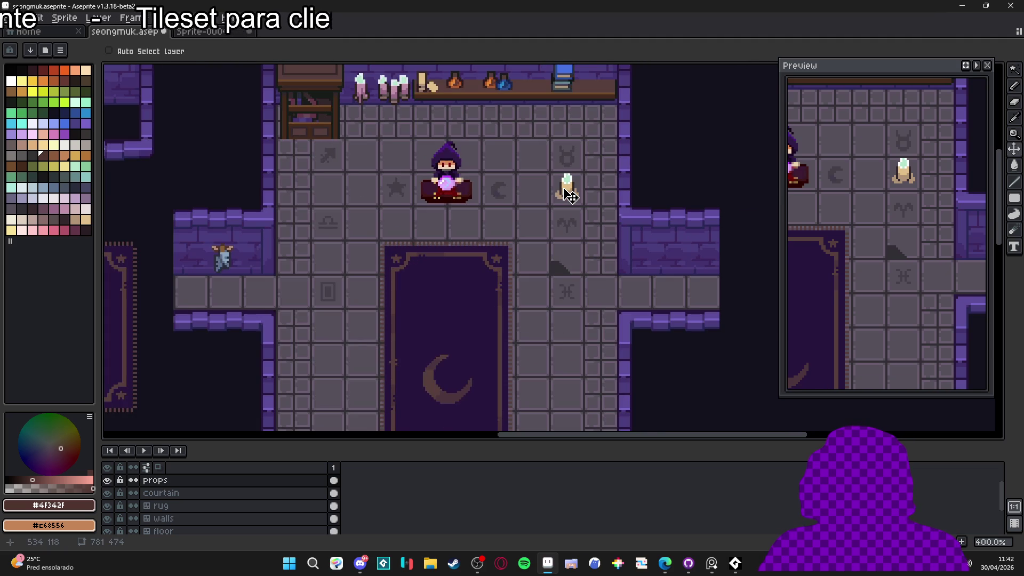
{"action": "scroll", "coordinate": [570, 195], "scroll_direction": "down", "scroll_amount": 1}
{"action": "left_click_drag", "start_coordinate": [569, 201], "coordinate": [546, 189]}
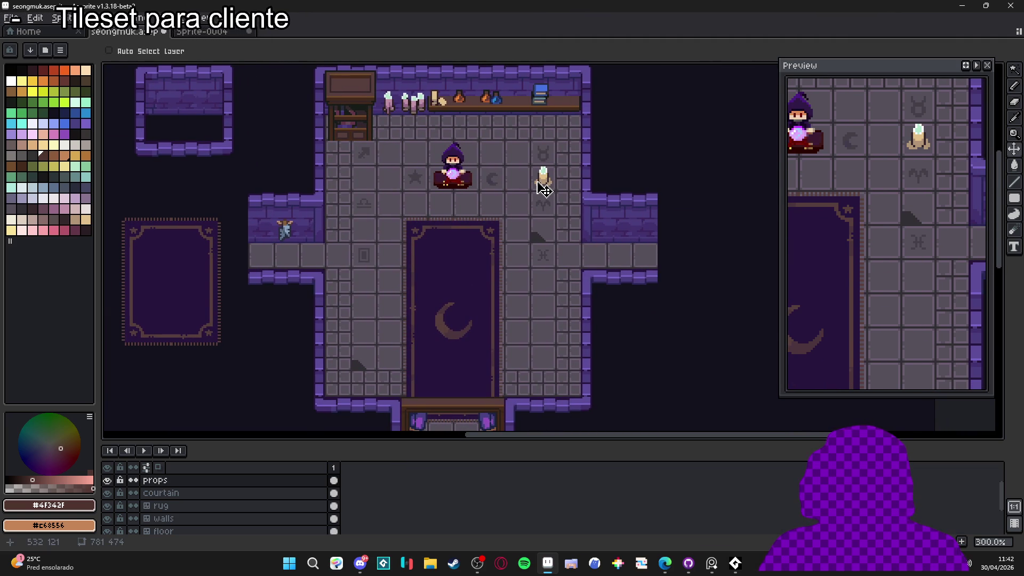
{"action": "scroll", "coordinate": [539, 190], "scroll_direction": "down", "scroll_amount": 1}
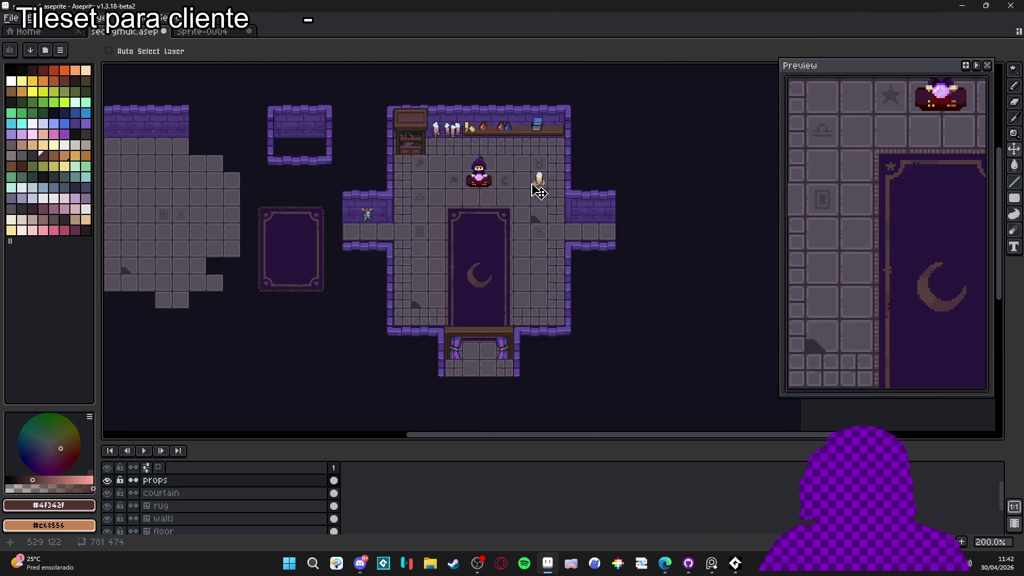
{"action": "scroll", "coordinate": [539, 190], "scroll_direction": "up", "scroll_amount": 1}
{"action": "left_click_drag", "start_coordinate": [531, 183], "coordinate": [547, 162]}
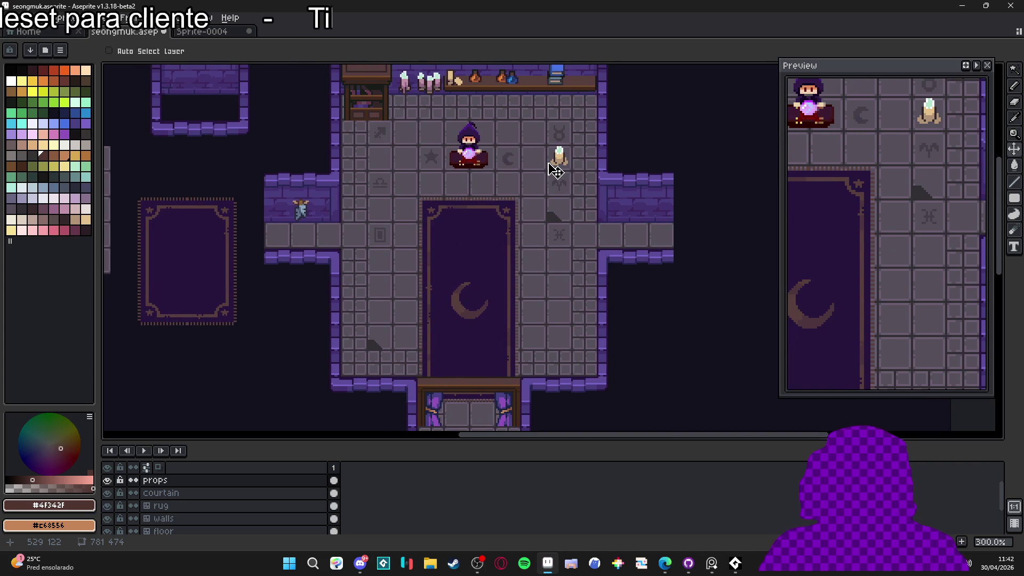
- On the floor layer, try a lighter purple #7864c6 bucket fill on the floor tiles, then undo it
{"action": "left_click", "coordinate": [381, 213], "text": "ctrl"}
{"action": "key", "text": "g"}
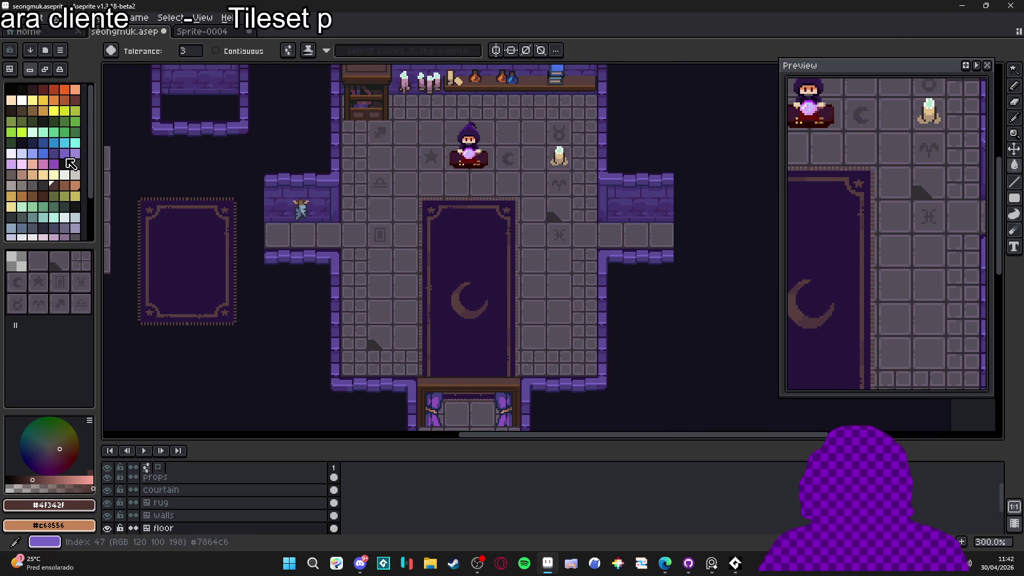
{"action": "left_click", "coordinate": [64, 154]}
{"action": "left_click", "coordinate": [29, 486]}
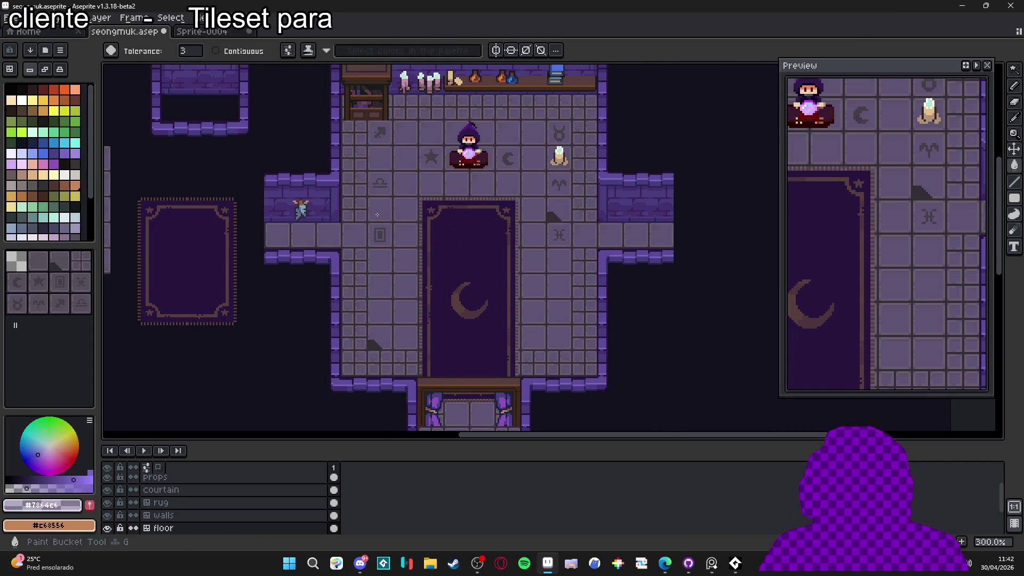
{"action": "left_click", "coordinate": [196, 52]}
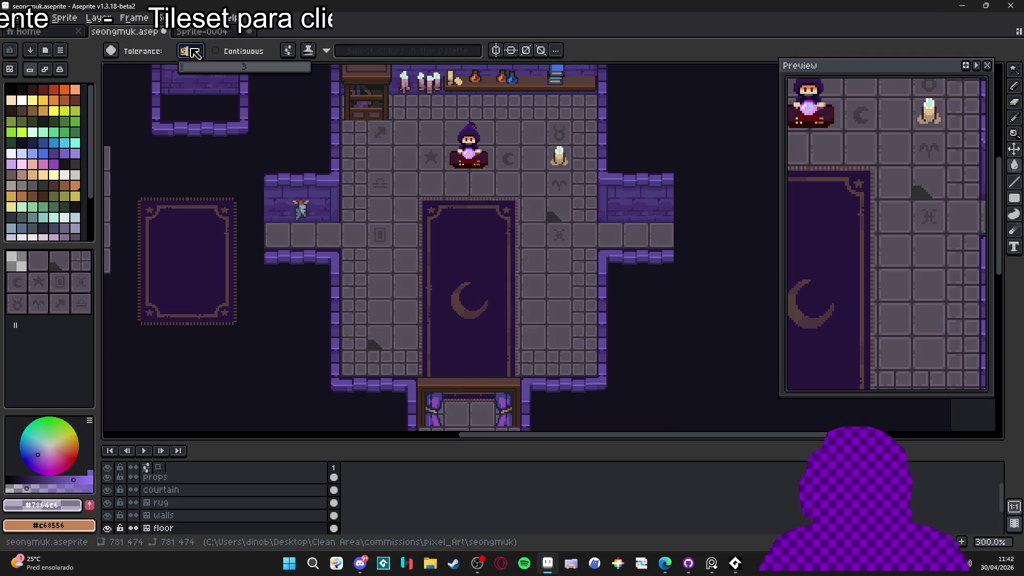
{"action": "left_click", "coordinate": [363, 228]}
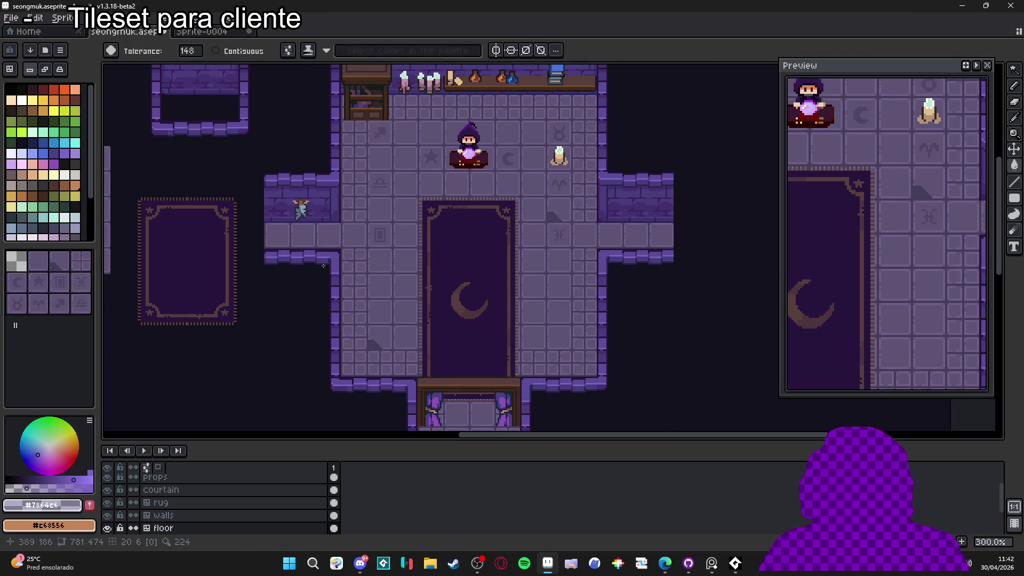
{"action": "key", "text": "ctrl+z"}
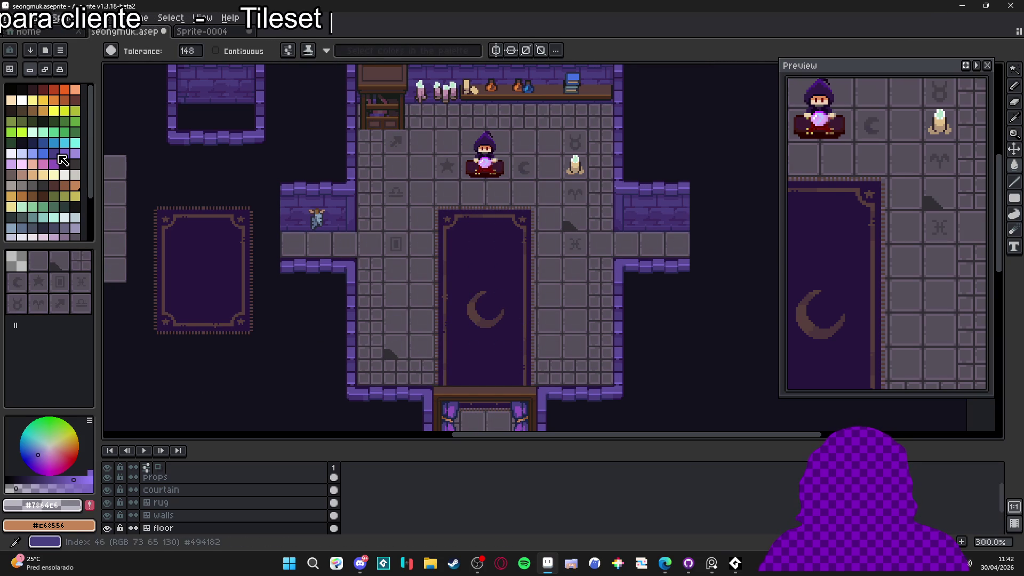
- Select darker purple #434182, redo the floor fill to compare, then undo it again
{"action": "left_click", "coordinate": [50, 480]}
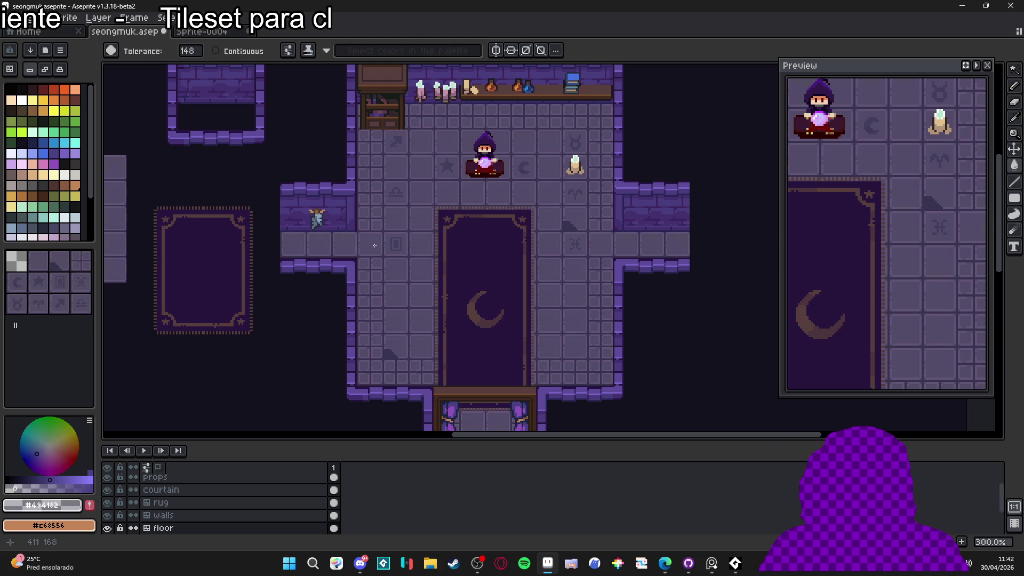
{"action": "mouse_move", "coordinate": [375, 245]}
{"action": "left_mouse_down"}
{"action": "mouse_move", "coordinate": [375, 299]}
{"action": "mouse_move", "coordinate": [375, 255]}
{"action": "mouse_move", "coordinate": [377, 284]}
{"action": "mouse_move", "coordinate": [377, 268]}
{"action": "left_mouse_up"}
{"action": "scroll", "coordinate": [378, 268], "scroll_direction": "down", "scroll_amount": 1}
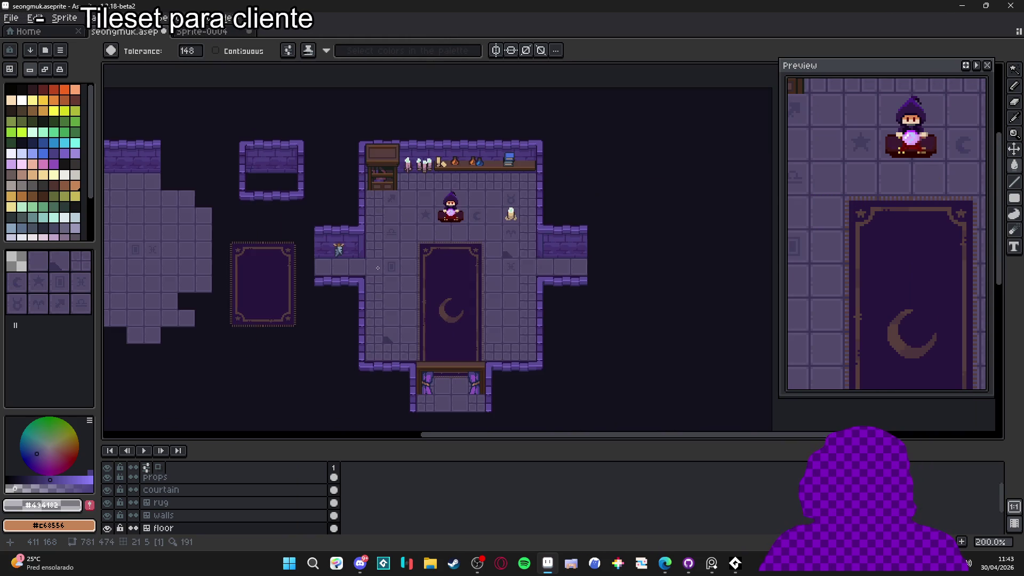
{"action": "scroll", "coordinate": [378, 267], "scroll_direction": "up", "scroll_amount": 1}
{"action": "scroll", "coordinate": [396, 259], "scroll_direction": "down", "scroll_amount": 1}
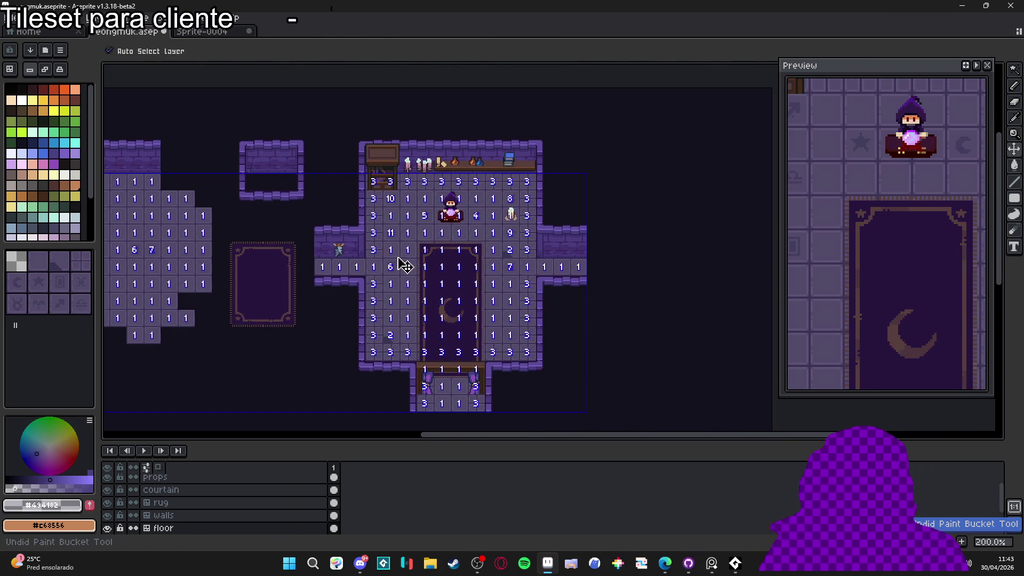
{"action": "scroll", "coordinate": [402, 312], "scroll_direction": "up", "scroll_amount": 2}
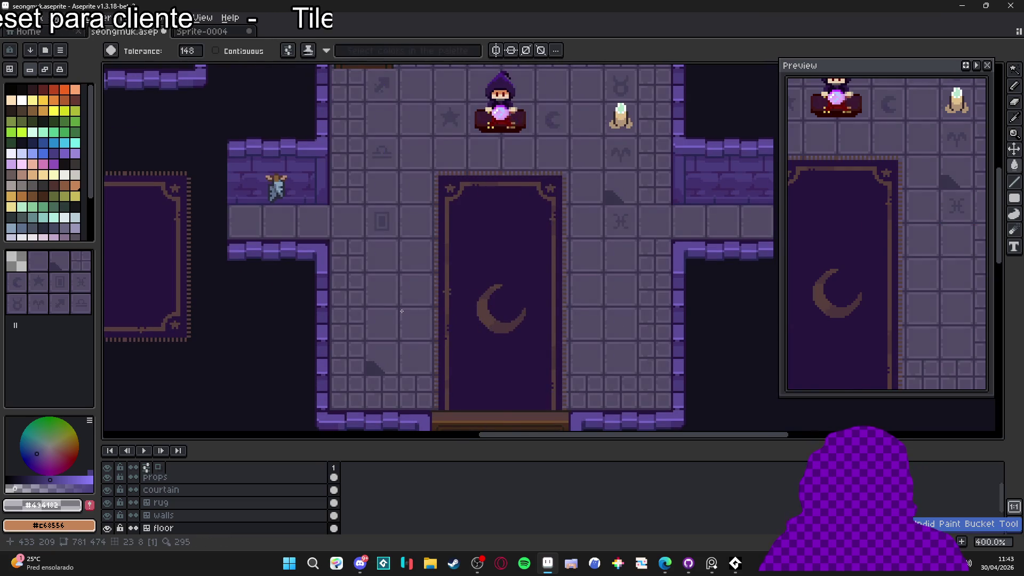
{"action": "scroll", "coordinate": [401, 312], "scroll_direction": "down", "scroll_amount": 3}
{"action": "scroll", "coordinate": [395, 308], "scroll_direction": "up", "scroll_amount": 1}
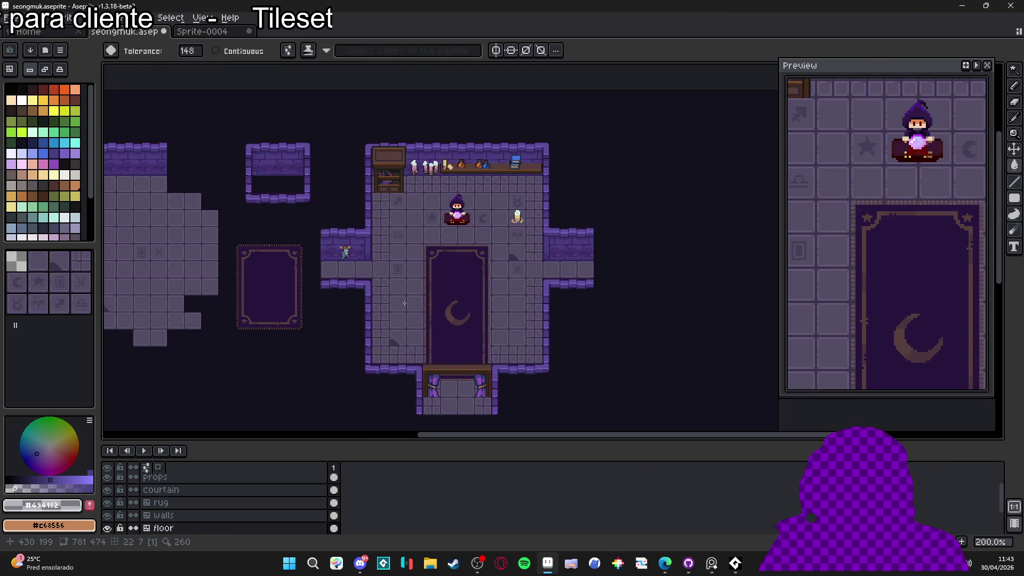
{"action": "scroll", "coordinate": [404, 304], "scroll_direction": "up", "scroll_amount": 1}
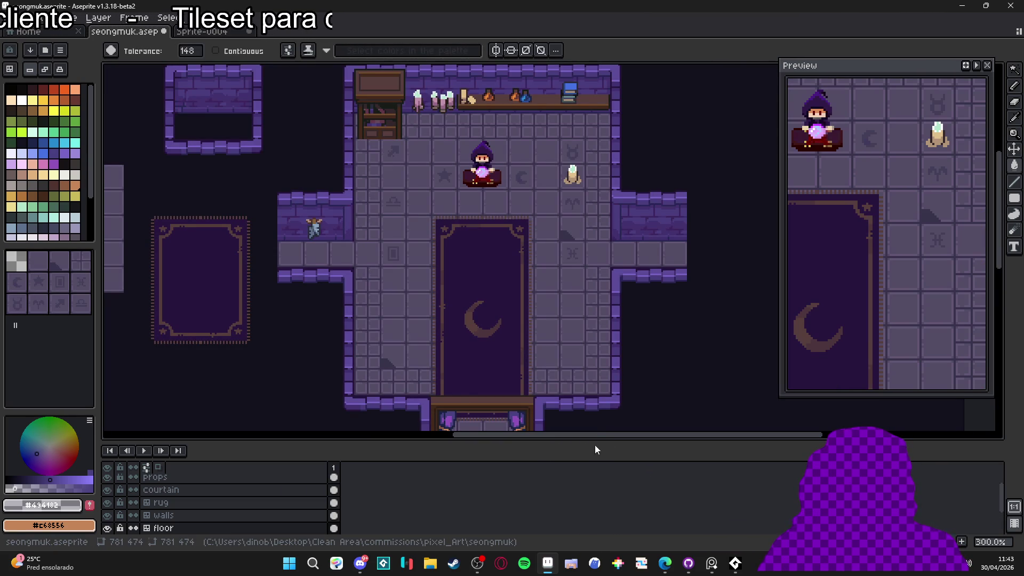
{"action": "key", "text": "ctrl+y"}
{"action": "key", "text": "ctrl+z"}
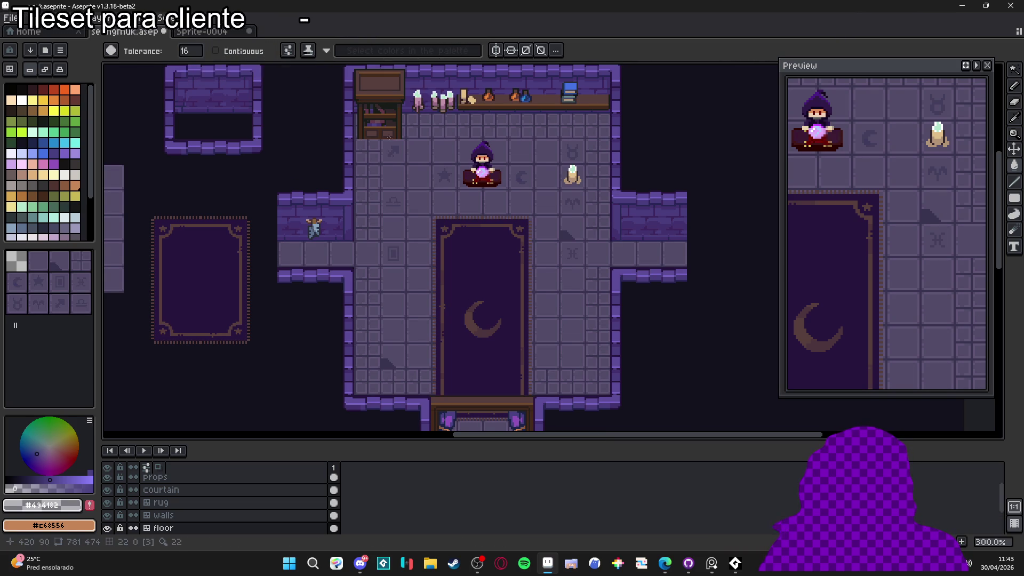
- Sample purple, floor grid-line and canvas-edge colours, and lower the colour's opacity
{"action": "scroll", "coordinate": [411, 192], "scroll_direction": "up", "scroll_amount": 6}
{"action": "left_click", "coordinate": [416, 188], "text": "alt"}
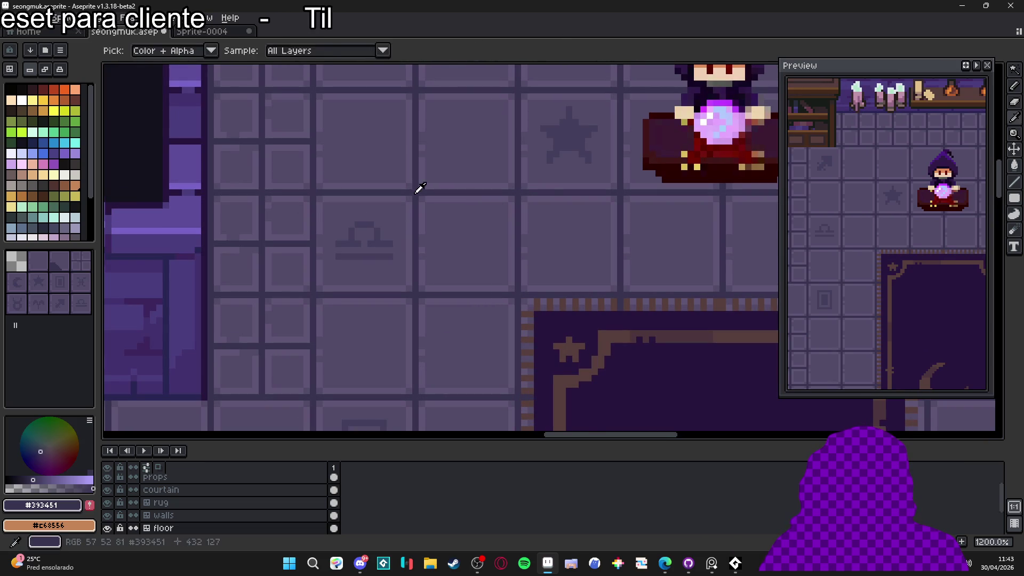
{"action": "left_click", "coordinate": [53, 153]}
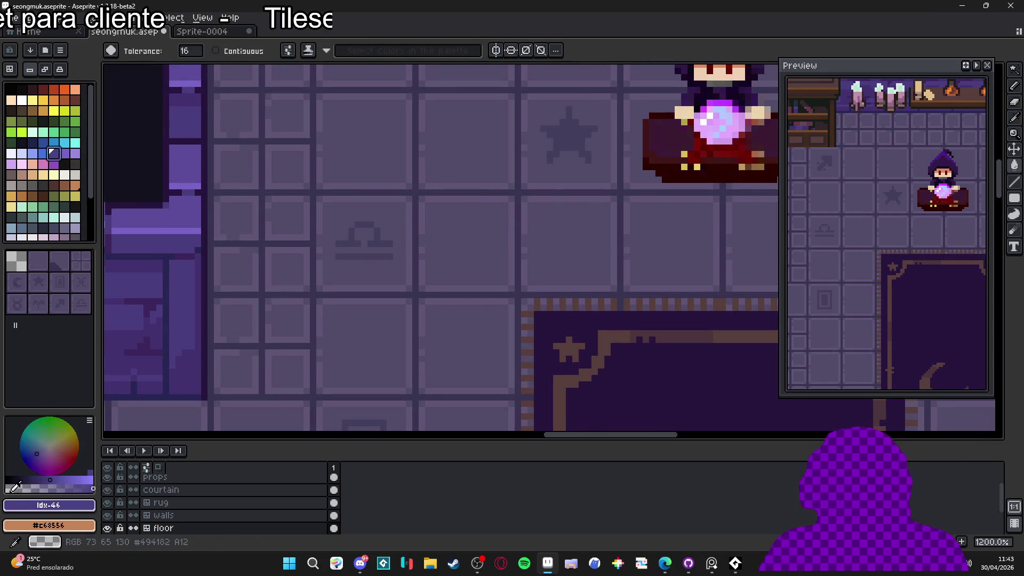
{"action": "left_click", "coordinate": [402, 294], "text": "alt"}
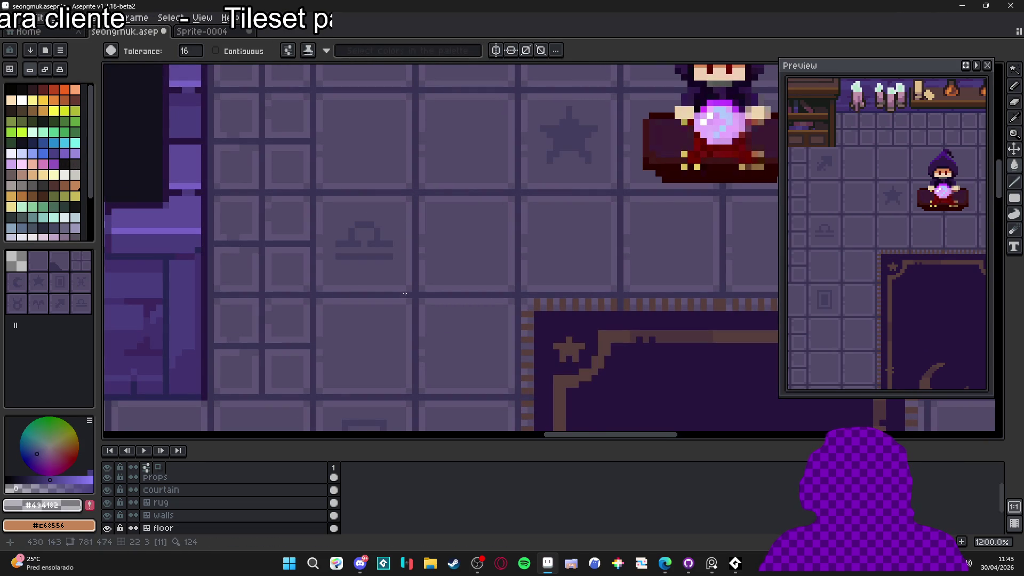
{"action": "scroll", "coordinate": [370, 289], "scroll_direction": "down", "scroll_amount": 5}
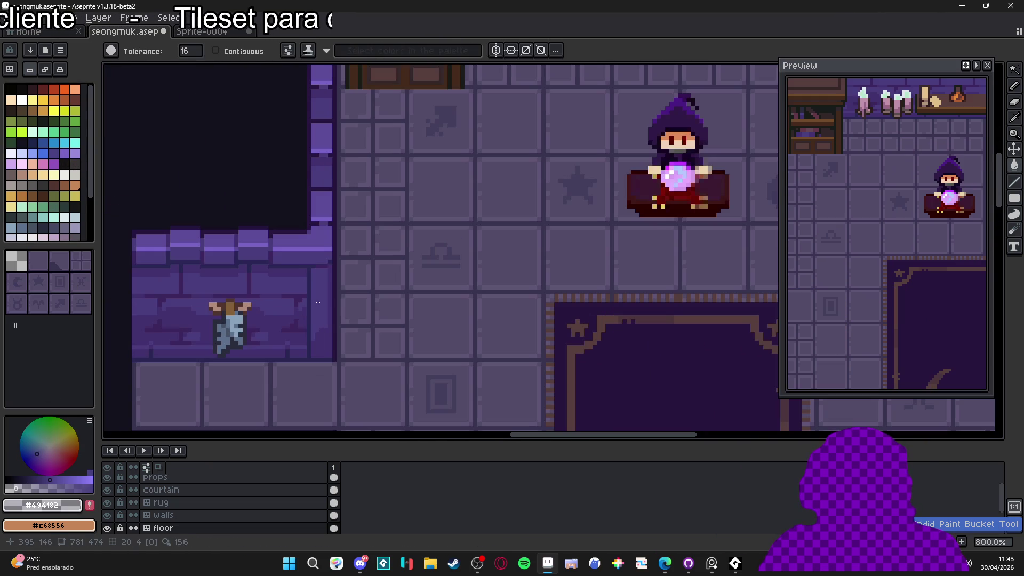
{"action": "scroll", "coordinate": [333, 299], "scroll_direction": "up", "scroll_amount": 3}
{"action": "left_click", "coordinate": [338, 299], "text": "alt"}
{"action": "left_click", "coordinate": [23, 488]}
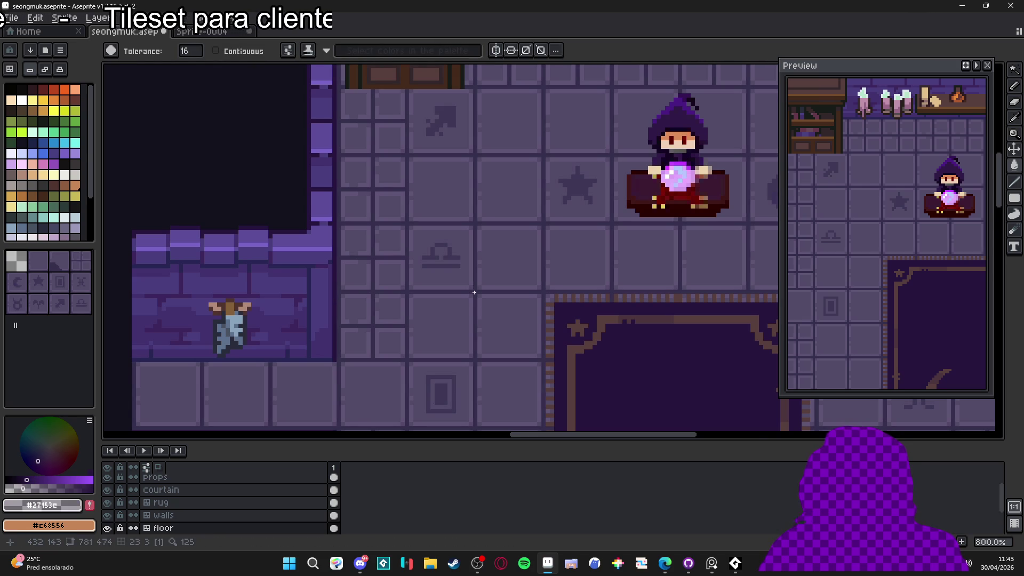
- With the Paint Bucket active and the room reframed, pick the lighter purple at palette index 47
{"action": "scroll", "coordinate": [474, 292], "scroll_direction": "down", "scroll_amount": 4}
{"action": "mouse_move", "coordinate": [475, 293]}
{"action": "left_mouse_down"}
{"action": "mouse_move", "coordinate": [459, 283]}
{"action": "mouse_move", "coordinate": [432, 213]}
{"action": "mouse_move", "coordinate": [429, 231]}
{"action": "left_mouse_up"}
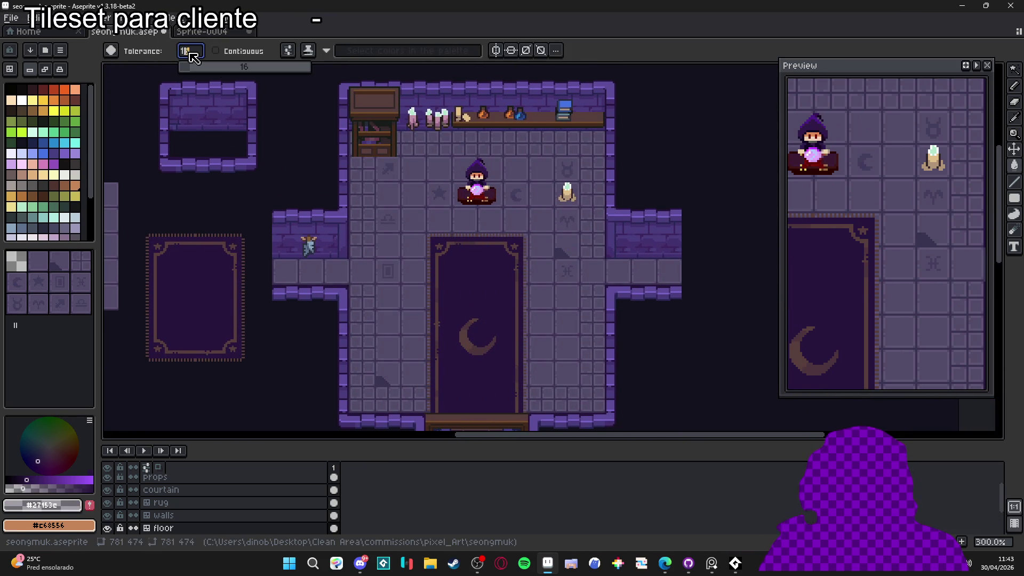
{"action": "scroll", "coordinate": [401, 227], "scroll_direction": "up", "scroll_amount": 4}
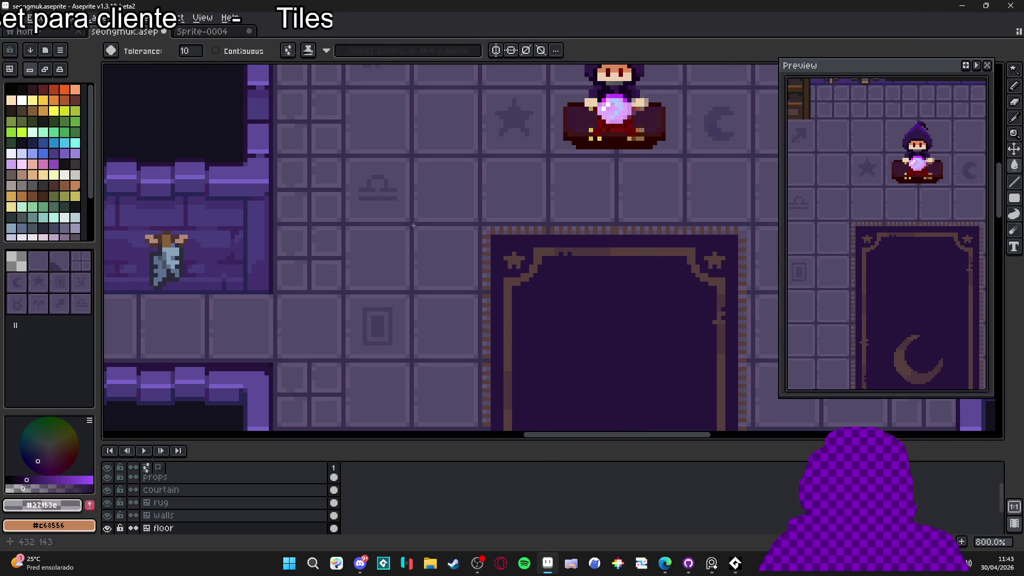
{"action": "scroll", "coordinate": [414, 226], "scroll_direction": "down", "scroll_amount": 4}
{"action": "key", "text": "g"}
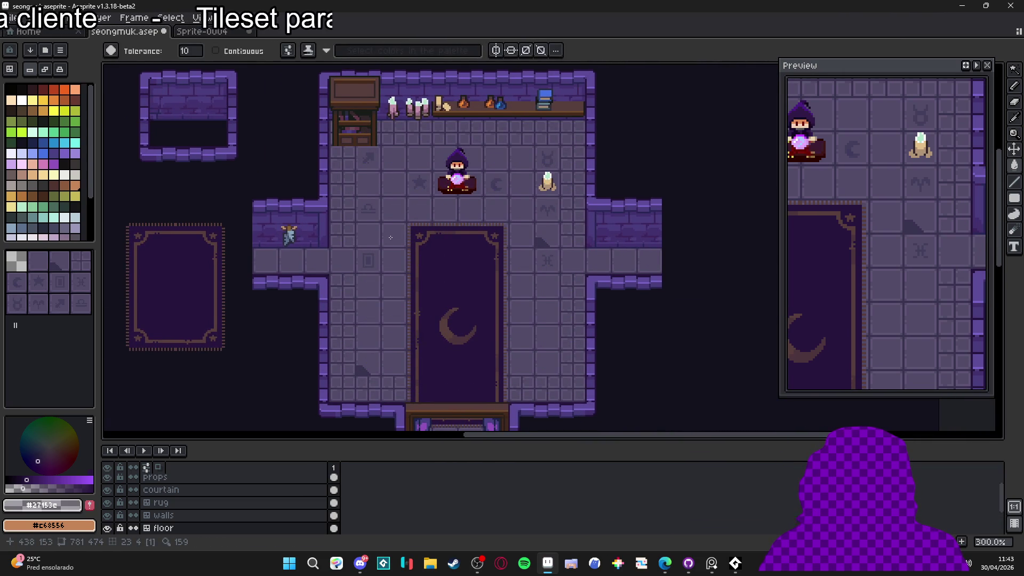
{"action": "left_click_drag", "start_coordinate": [390, 237], "coordinate": [424, 238]}
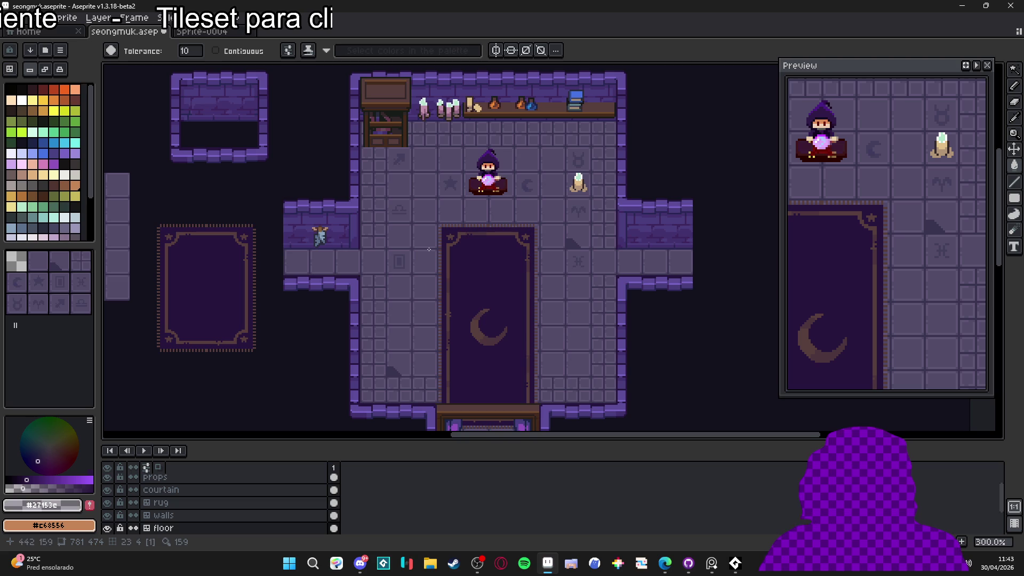
{"action": "left_click_drag", "start_coordinate": [571, 444], "coordinate": [565, 508]}
{"action": "left_click_drag", "start_coordinate": [570, 385], "coordinate": [574, 388]}
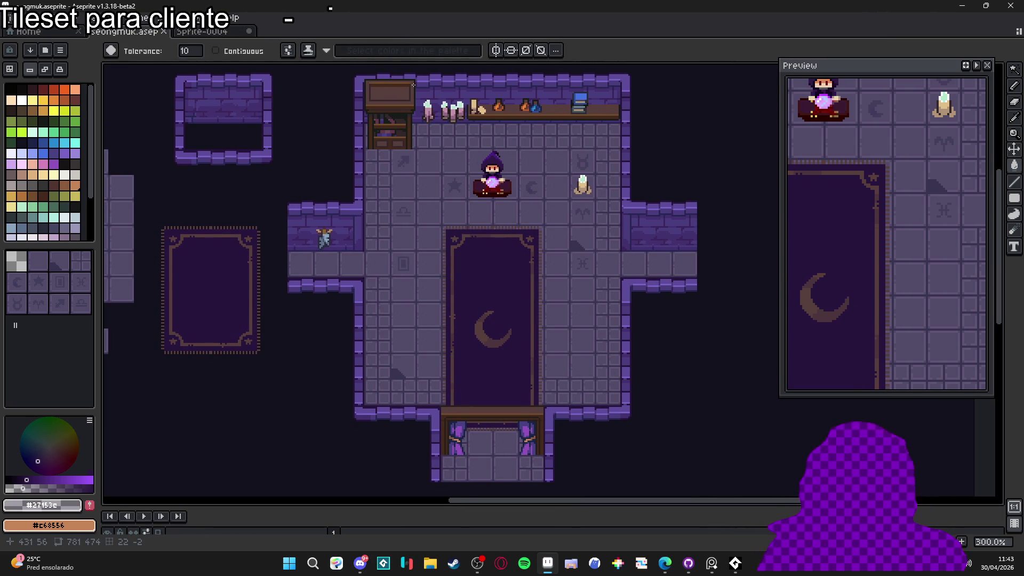
{"action": "scroll", "coordinate": [408, 201], "scroll_direction": "up", "scroll_amount": 1}
{"action": "scroll", "coordinate": [408, 202], "scroll_direction": "down", "scroll_amount": 1}
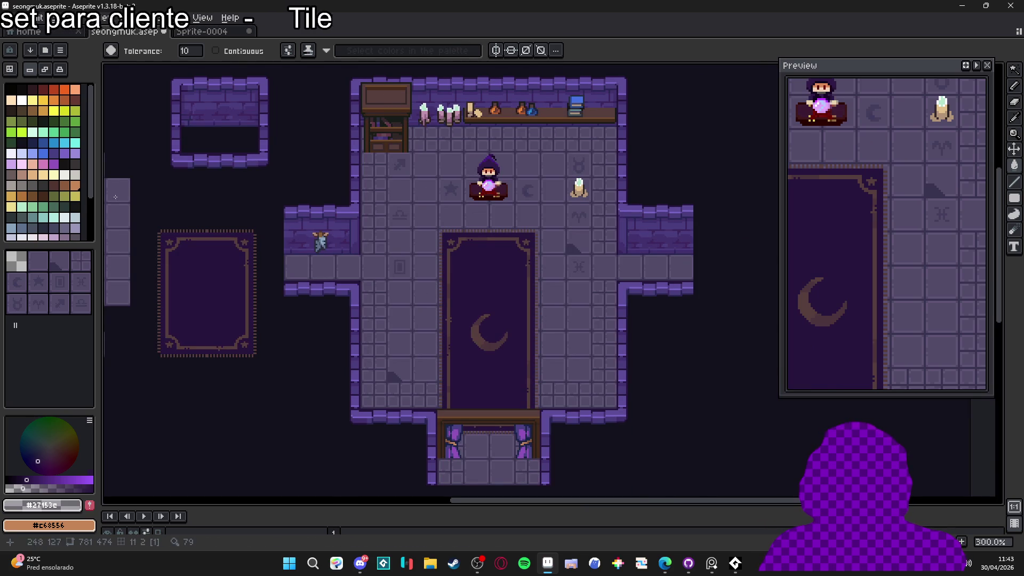
{"action": "left_click", "coordinate": [65, 154]}
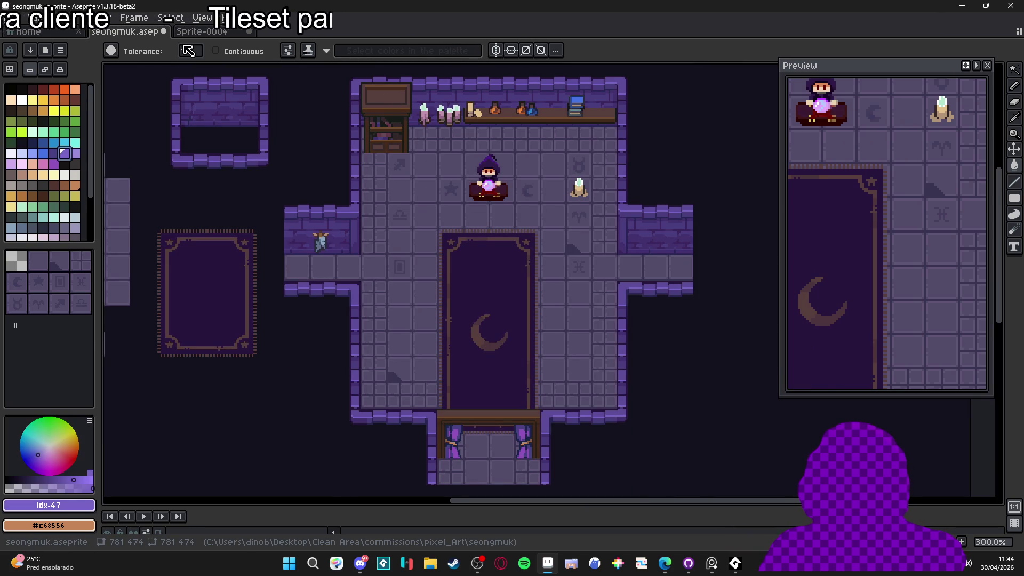
- Try purple bucket fills on the shelf at tolerance 137, undoing each one
{"action": "key", "text": "Tab"}
{"action": "left_click", "coordinate": [385, 101]}
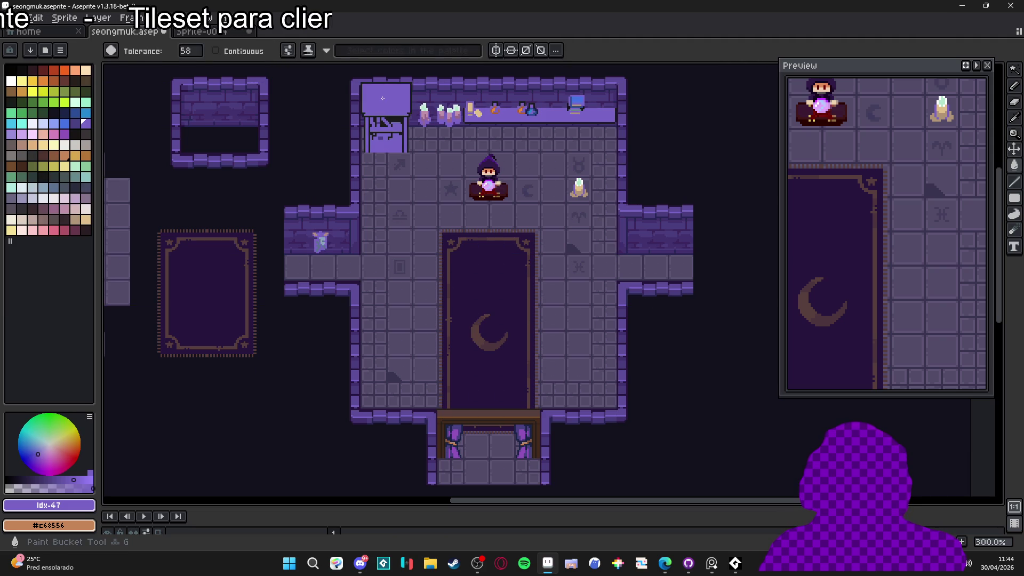
{"action": "key", "text": "ctrl+z"}
{"action": "left_click", "coordinate": [321, 213], "text": "alt"}
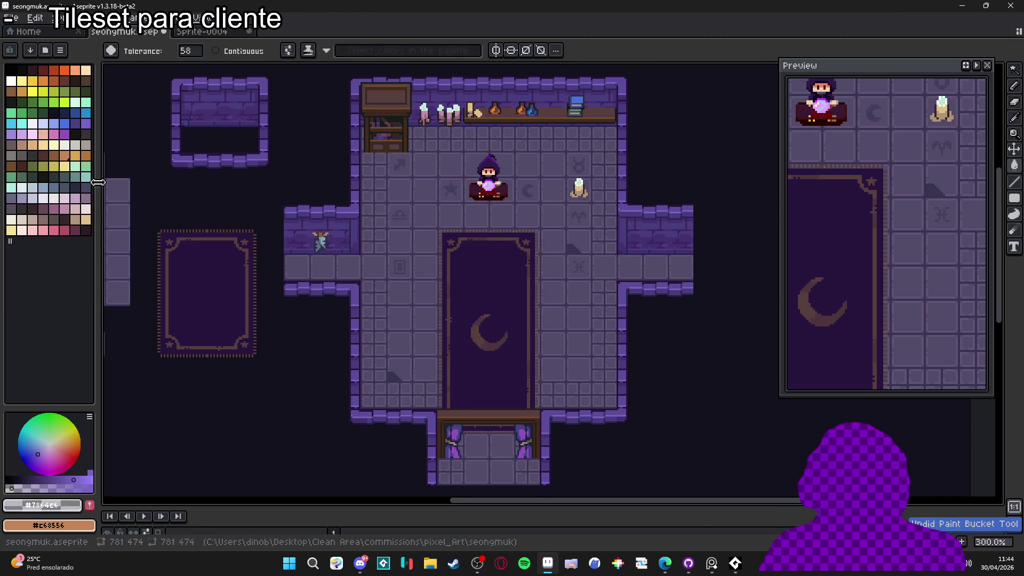
{"action": "left_click", "coordinate": [49, 479]}
{"action": "left_click", "coordinate": [17, 487]}
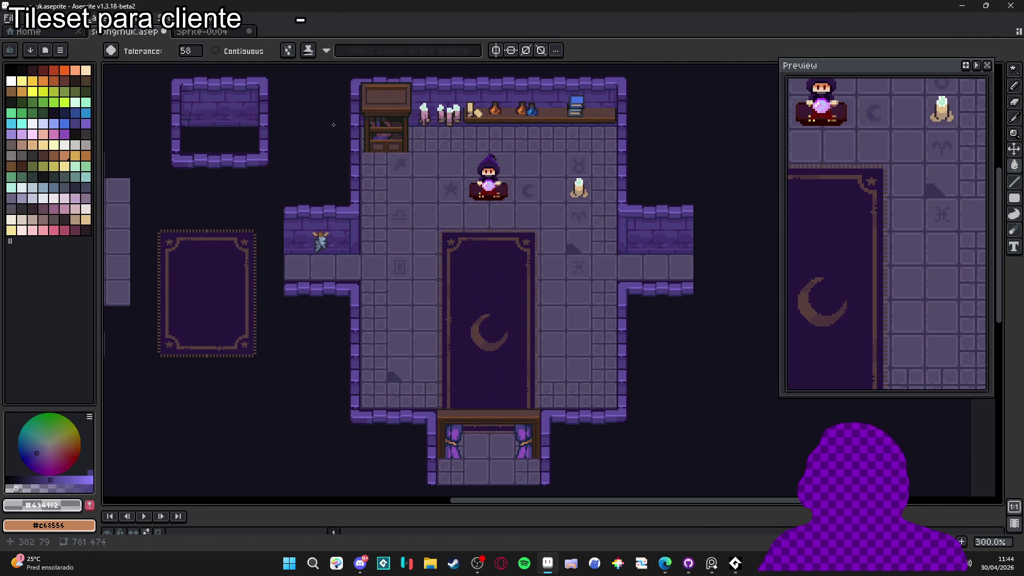
{"action": "key", "text": "ctrl+z"}
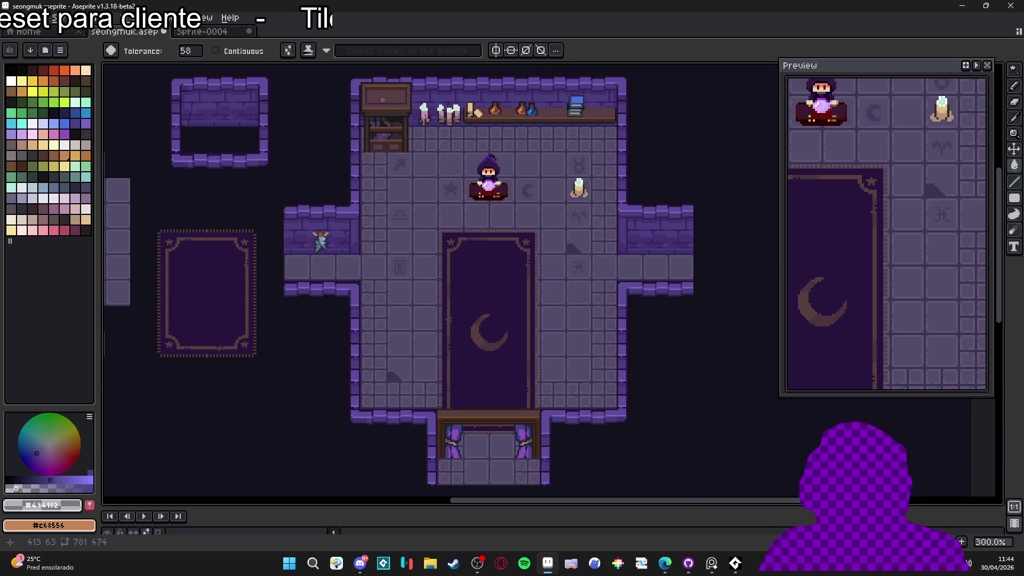
{"action": "left_click", "coordinate": [190, 52]}
{"action": "left_click_drag", "start_coordinate": [249, 74], "coordinate": [250, 75]}
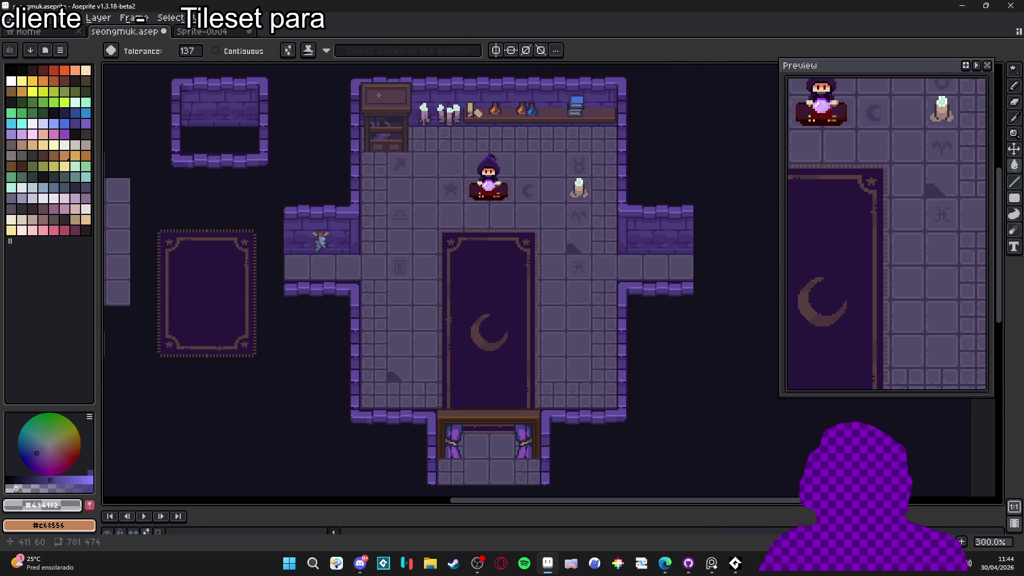
{"action": "key", "text": "ctrl+z"}
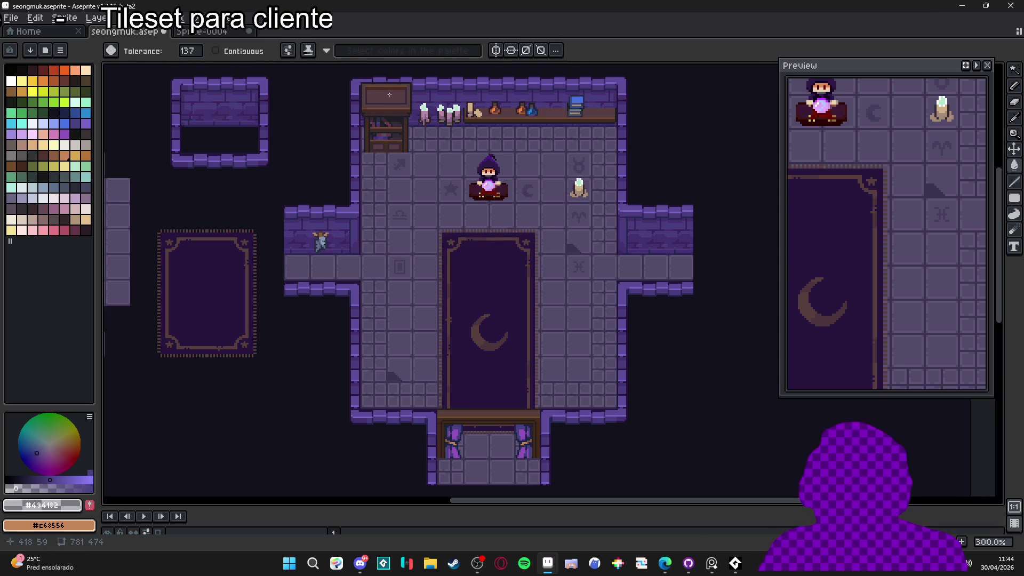
- Try moving the furniture down-right, undo the move, and save seongmuk.aseprite
{"action": "key", "text": "v"}
{"action": "mouse_move", "coordinate": [420, 187]}
{"action": "left_mouse_down"}
{"action": "mouse_move", "coordinate": [437, 283]}
{"action": "mouse_move", "coordinate": [457, 223]}
{"action": "left_mouse_up"}
{"action": "key", "text": "ctrl+z"}
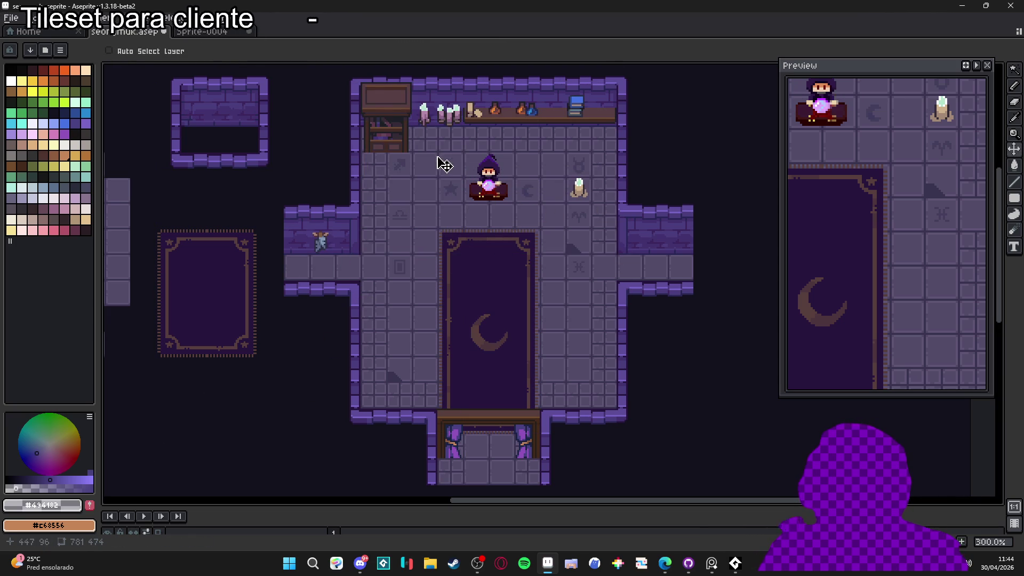
{"action": "left_click_drag", "start_coordinate": [527, 261], "coordinate": [474, 248]}
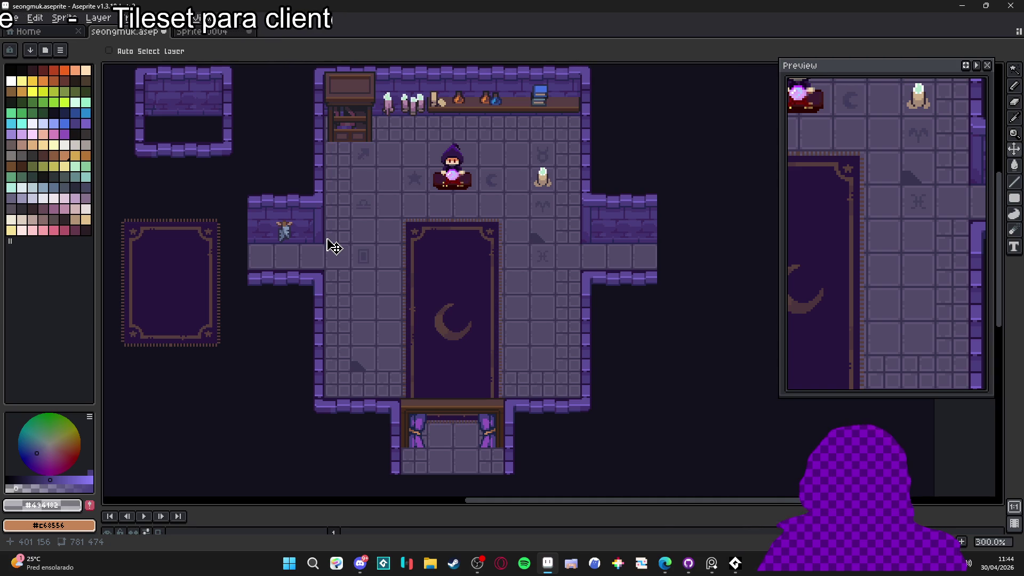
{"action": "left_click_drag", "start_coordinate": [352, 245], "coordinate": [389, 245]}
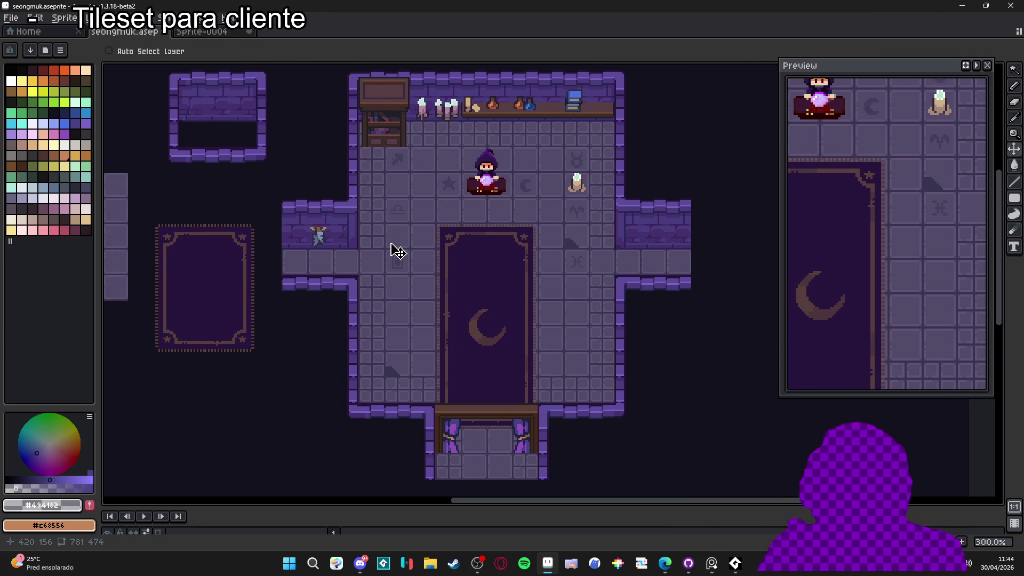
{"action": "key", "text": "ctrl+s"}
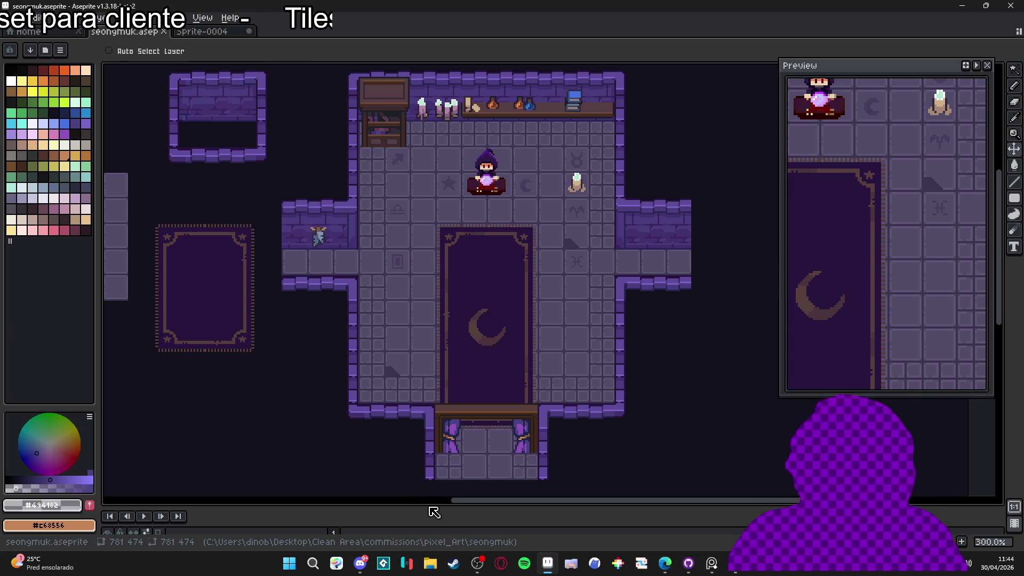
- Expand the layer list and toggle the player layer's visibility repeatedly, leaving the wizard hidden
{"action": "left_click_drag", "start_coordinate": [439, 506], "coordinate": [457, 398]}
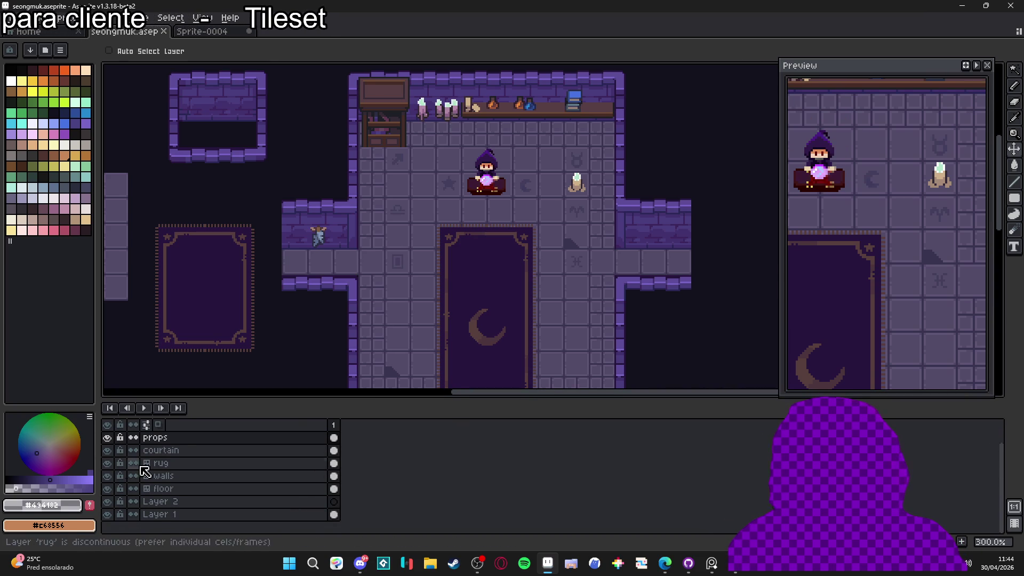
{"action": "left_click", "coordinate": [107, 438]}
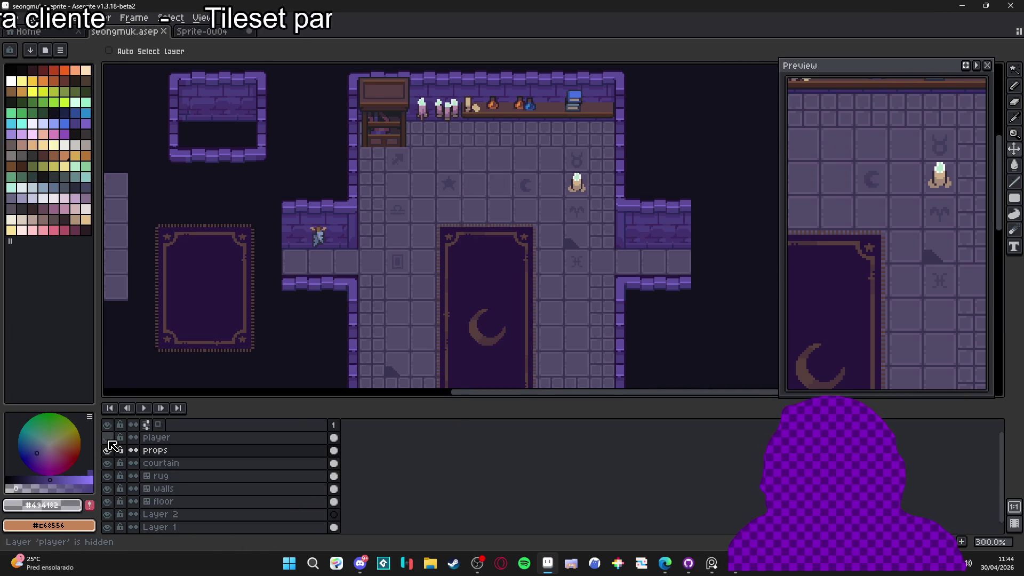
{"action": "left_click", "coordinate": [109, 442]}
{"action": "left_click", "coordinate": [109, 442]}
{"action": "left_click", "coordinate": [109, 442]}
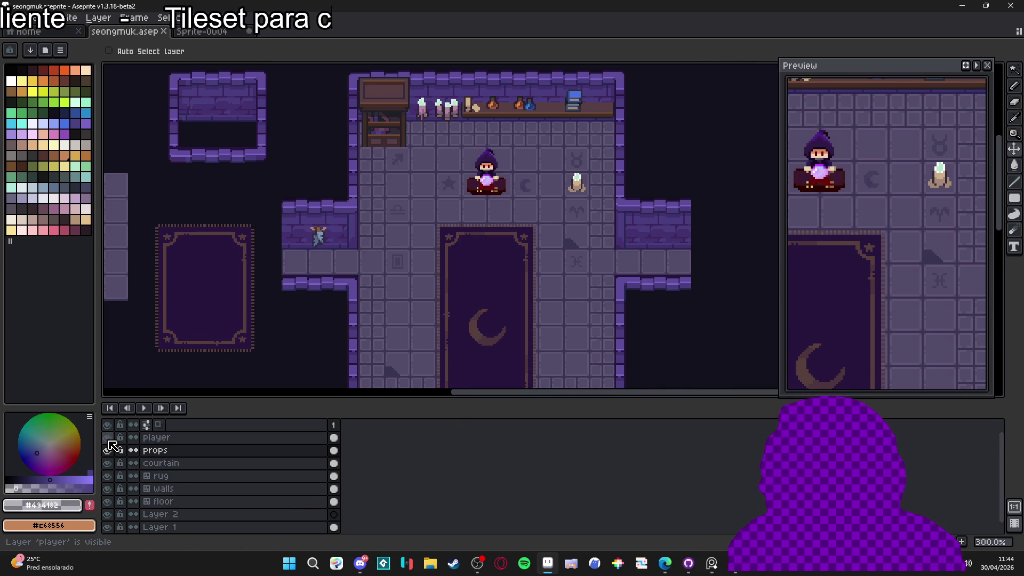
{"action": "left_click", "coordinate": [109, 442]}
{"action": "left_click", "coordinate": [109, 442]}
{"action": "left_click", "coordinate": [109, 441]}
{"action": "left_click", "coordinate": [109, 442]}
{"action": "left_click", "coordinate": [109, 441]}
{"action": "left_click", "coordinate": [109, 441]}
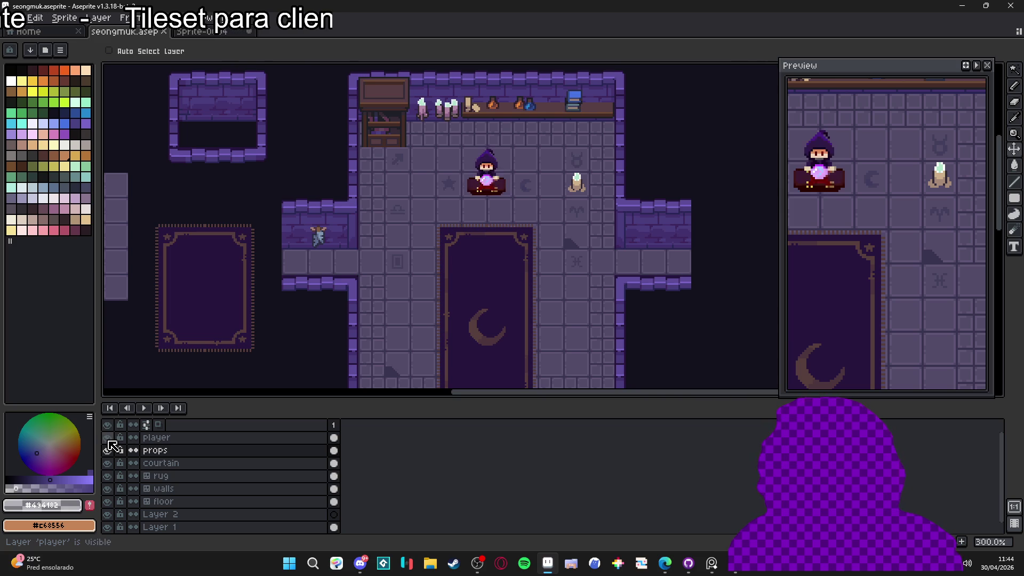
{"action": "left_click", "coordinate": [109, 442]}
{"action": "left_click", "coordinate": [108, 442]}
{"action": "left_click", "coordinate": [109, 441]}
{"action": "left_click", "coordinate": [109, 441]}
{"action": "left_click", "coordinate": [109, 441]}
{"action": "left_click", "coordinate": [109, 441]}
{"action": "left_click", "coordinate": [109, 442]}
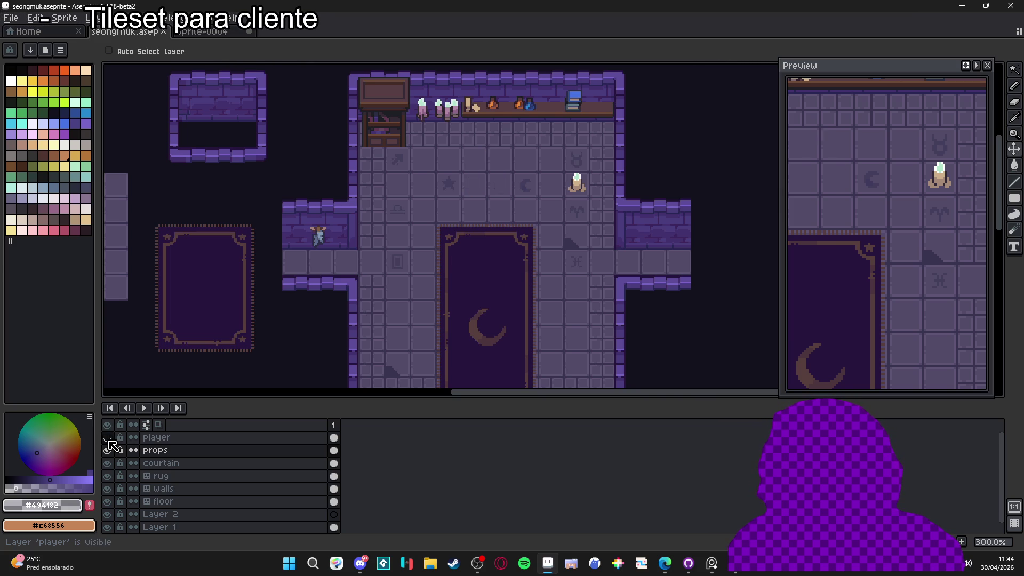
{"action": "left_click", "coordinate": [109, 441]}
{"action": "left_click", "coordinate": [109, 441]}
- Enlarge the canvas area and make the wizard on the player layer visible again
{"action": "left_click_drag", "start_coordinate": [539, 399], "coordinate": [532, 501]}
{"action": "left_click_drag", "start_coordinate": [530, 393], "coordinate": [540, 393]}
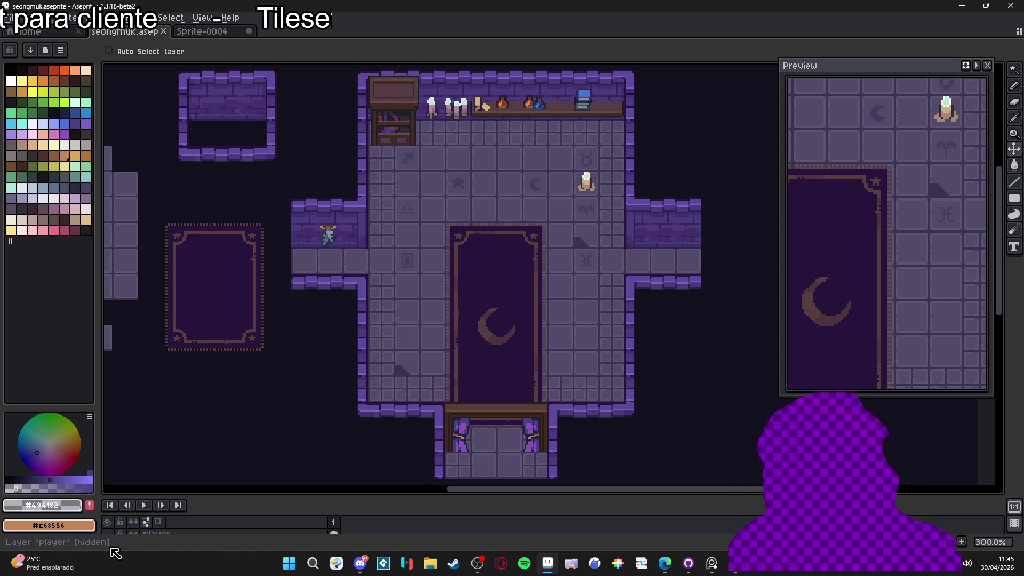
{"action": "left_click_drag", "start_coordinate": [196, 497], "coordinate": [160, 470]}
{"action": "left_click", "coordinate": [108, 507]}
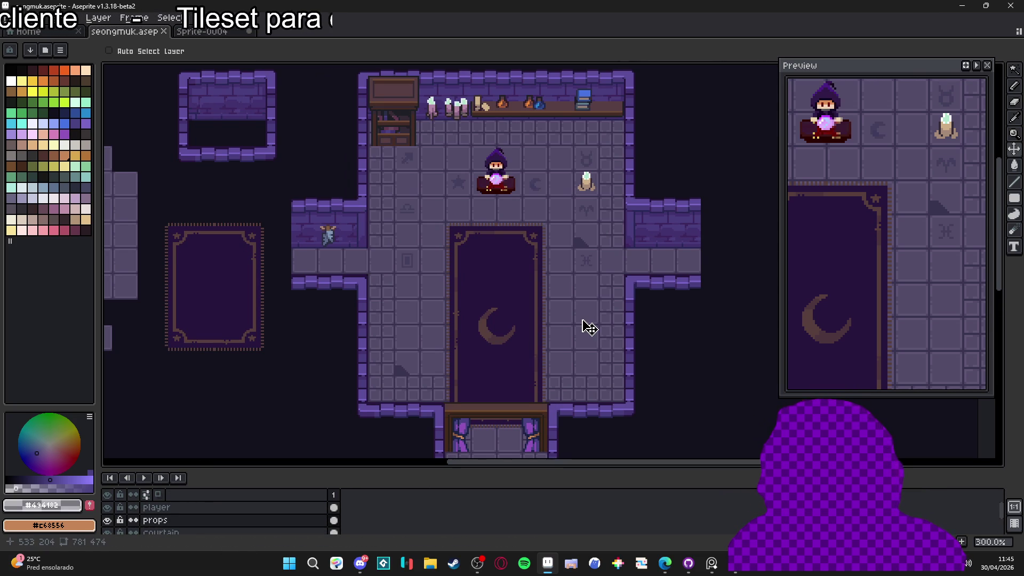